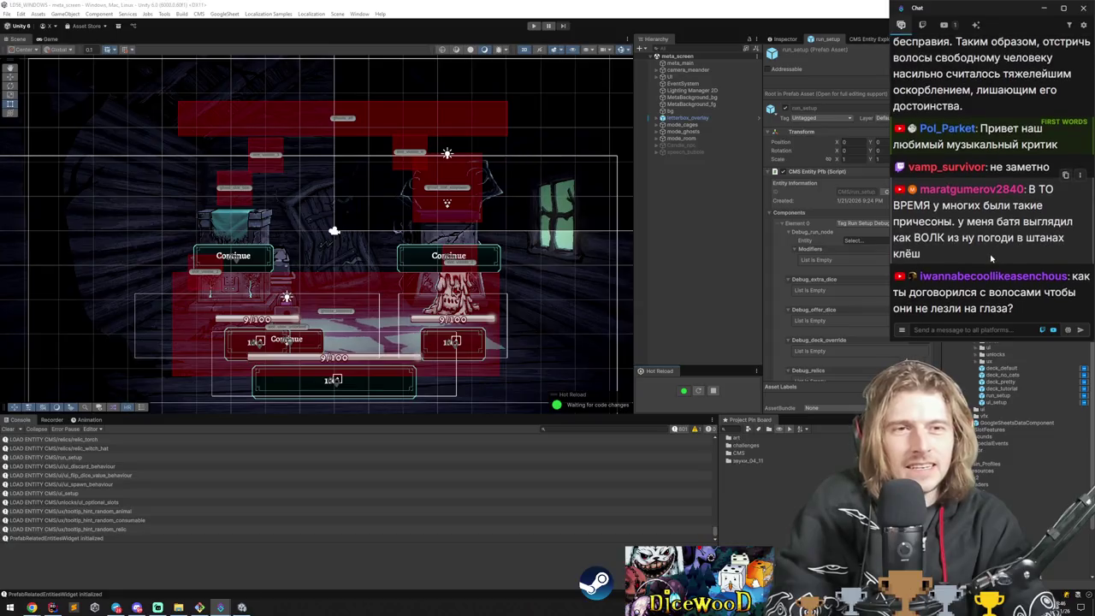
Highlight the latest chat message and switch to the browser showing the YouTube stream.
mouse_move(1013, 309)
left_mouse_down()
mouse_move(941, 51)
mouse_move(906, 272)
left_mouse_up()
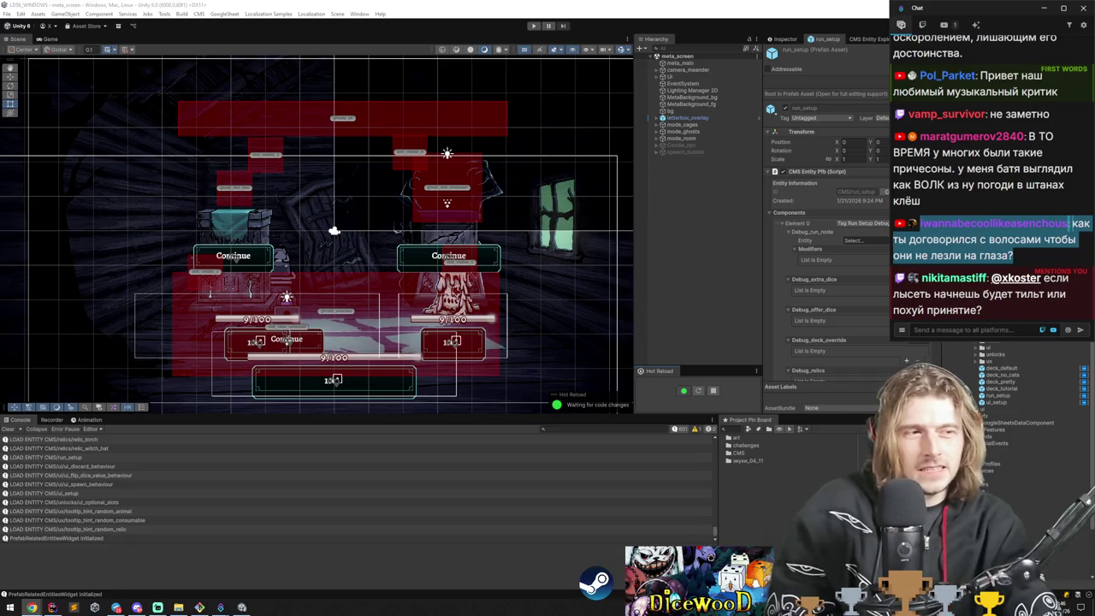
key("alt+Tab")
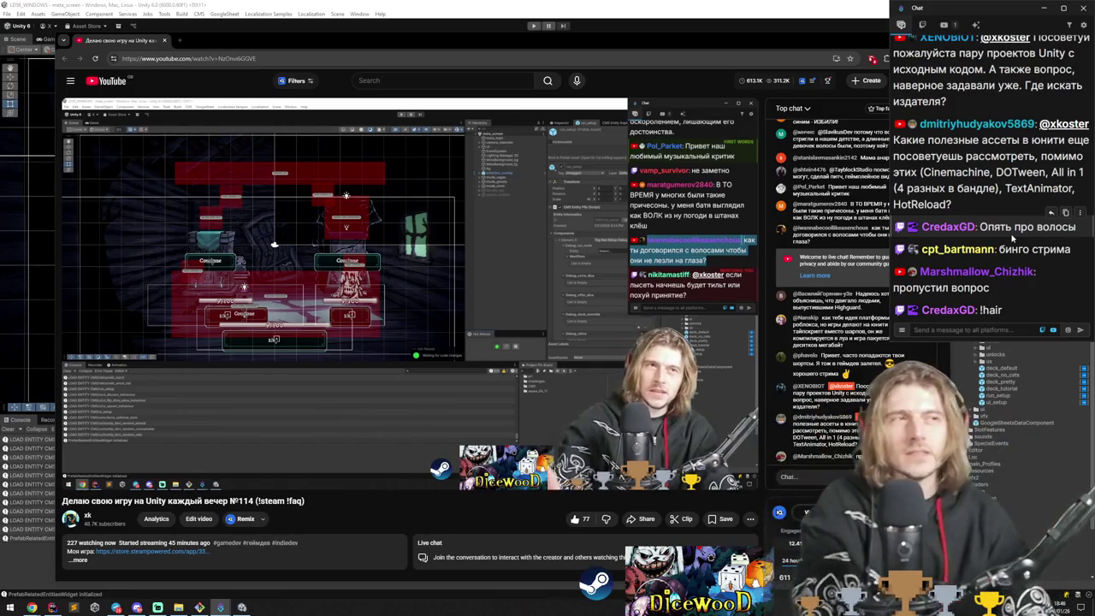
Reload the YouTube stream page several times.
left_click(92, 58)
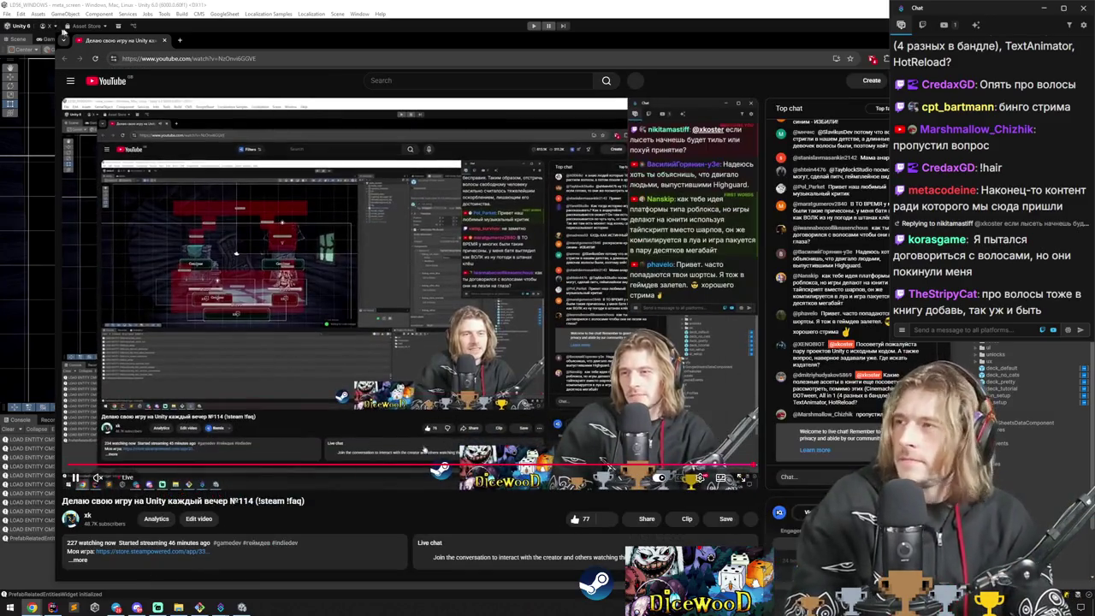
key("F5")
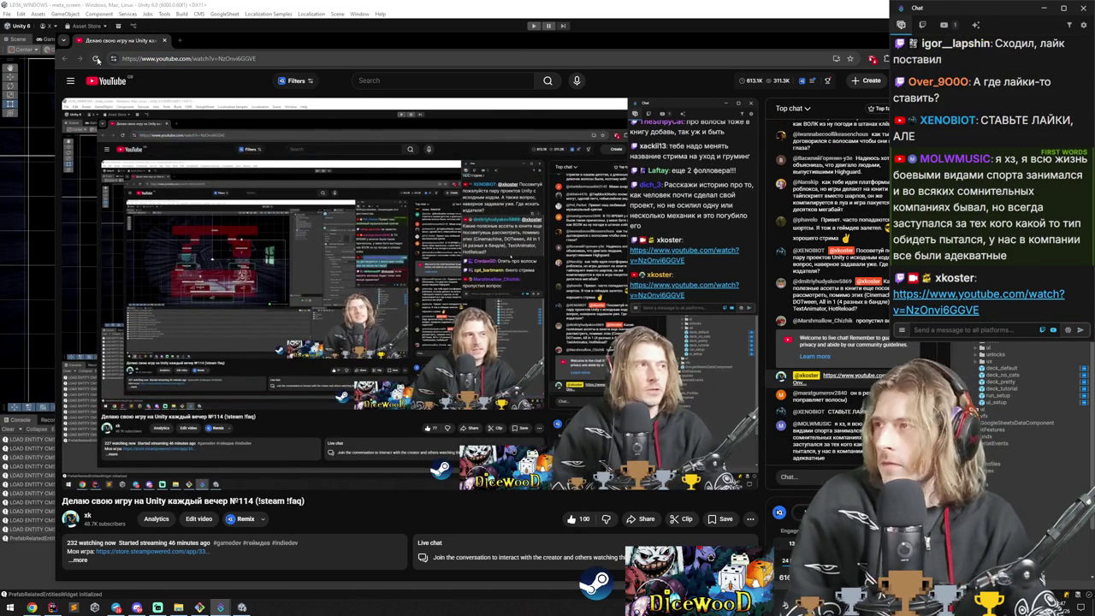
left_click(95, 58)
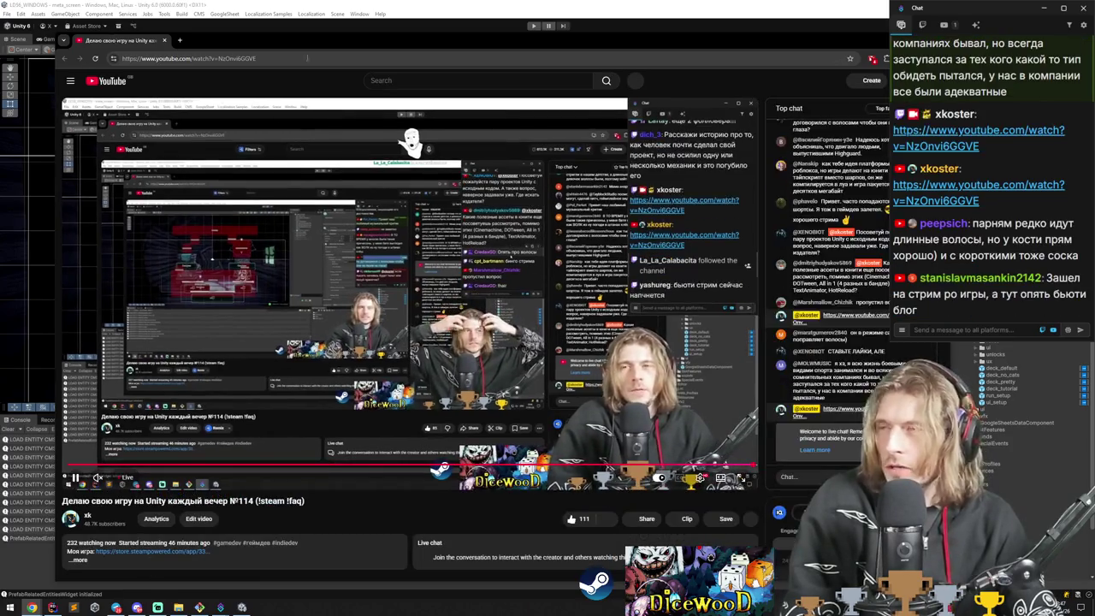
Return to Unity and launch Paint from the system search.
key("alt+Tab")
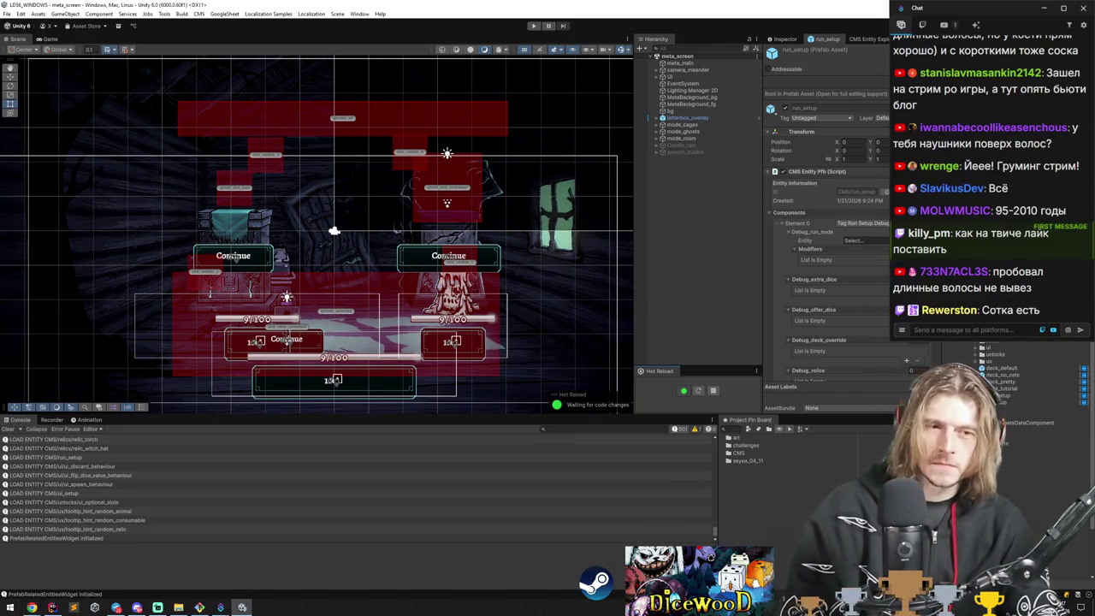
key("super")
type("paint")
key("Return")
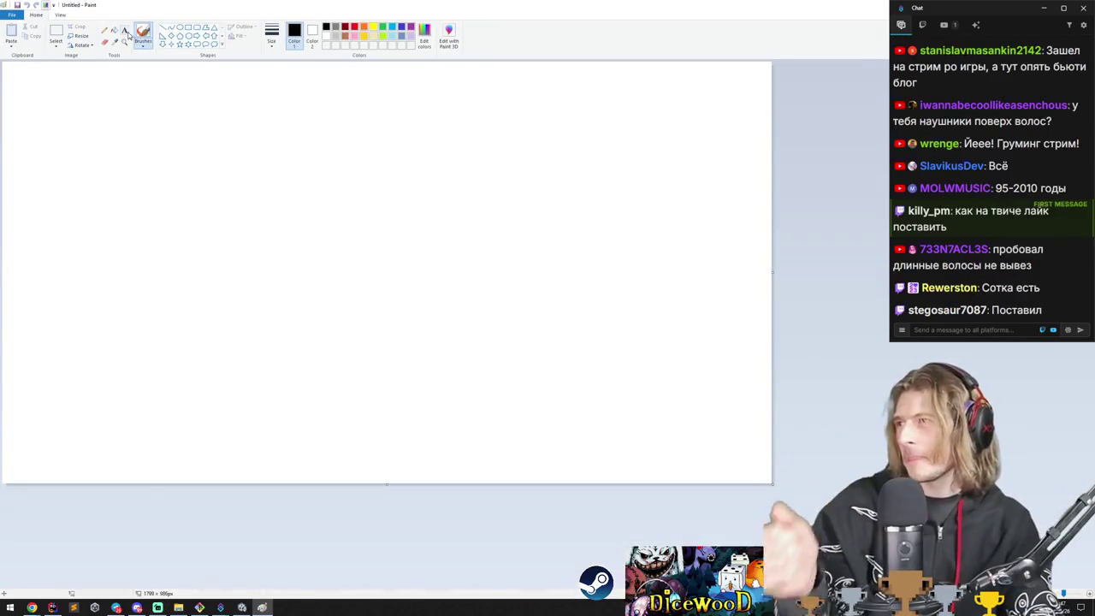
Fill the canvas black, then sketch a white round head with hatched hair and a comb.
left_click(114, 30)
left_click(137, 77)
left_click(143, 33)
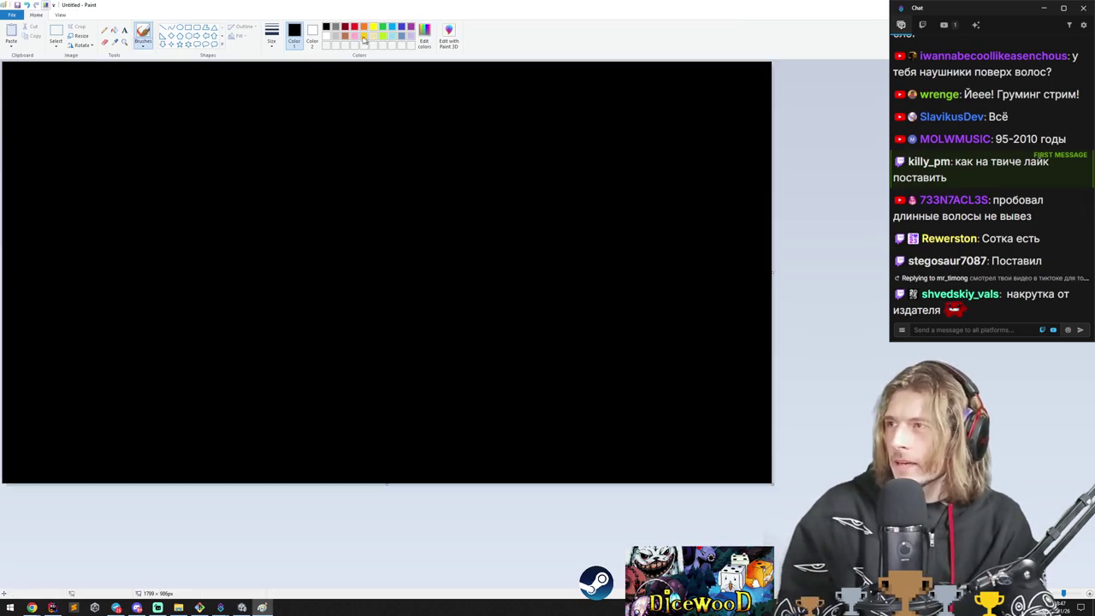
mouse_move(228, 169)
left_mouse_down()
mouse_move(247, 249)
mouse_move(249, 167)
mouse_move(224, 234)
mouse_move(247, 220)
mouse_move(260, 235)
left_mouse_up()
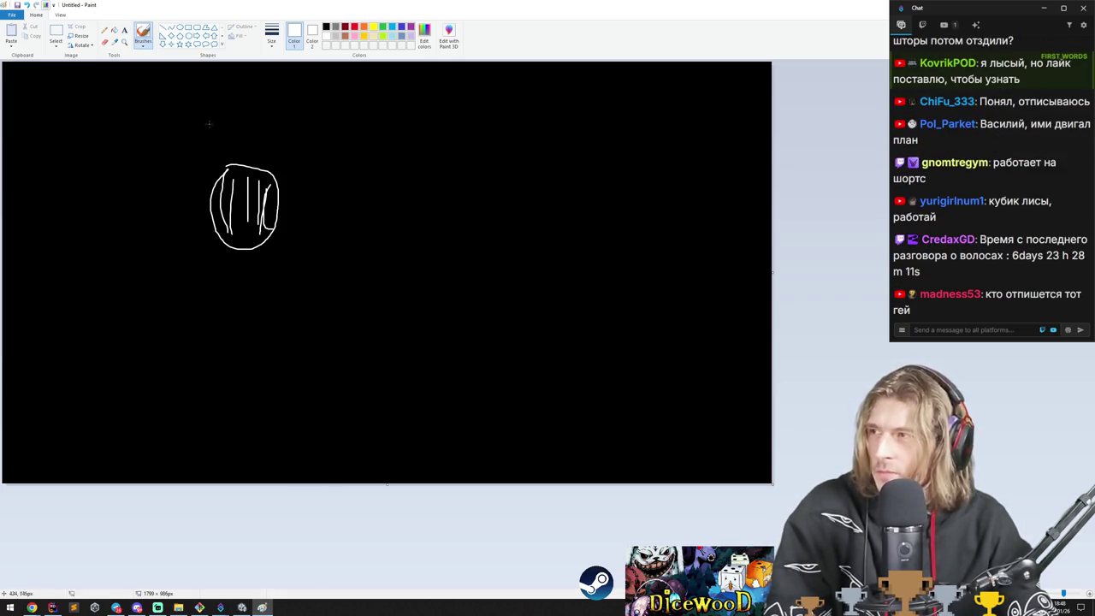
left_click_drag(239, 195, 244, 245)
left_click_drag(317, 174, 390, 128)
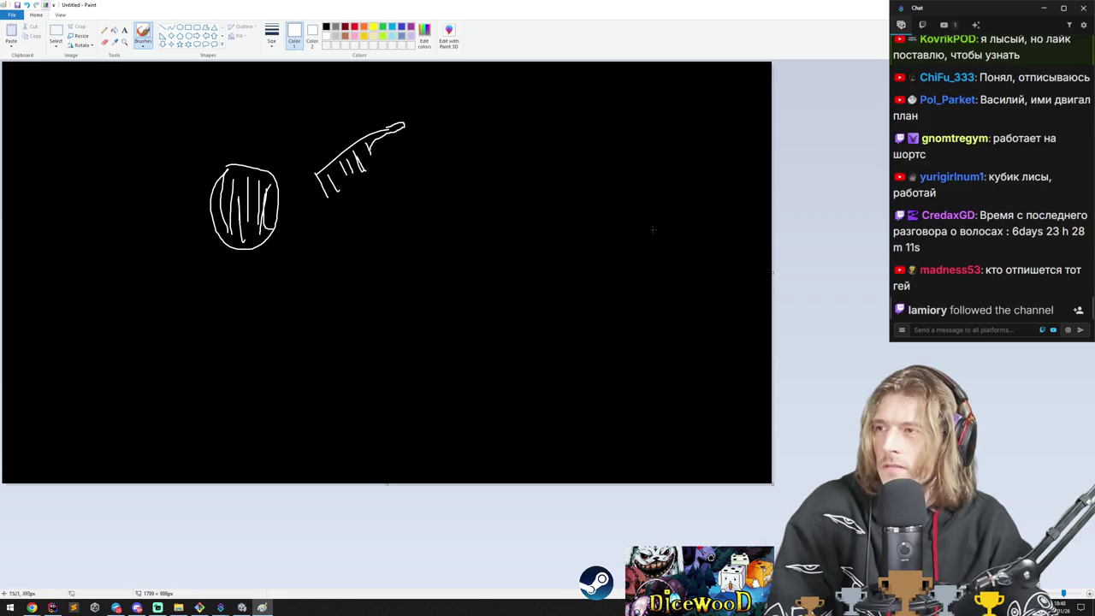
Draw a second head with swept hair, face, ear and jaw.
mouse_move(418, 244)
left_mouse_down()
mouse_move(464, 186)
mouse_move(437, 227)
mouse_move(476, 191)
left_mouse_up()
mouse_move(458, 252)
left_mouse_down()
mouse_move(491, 203)
mouse_move(516, 212)
left_mouse_up()
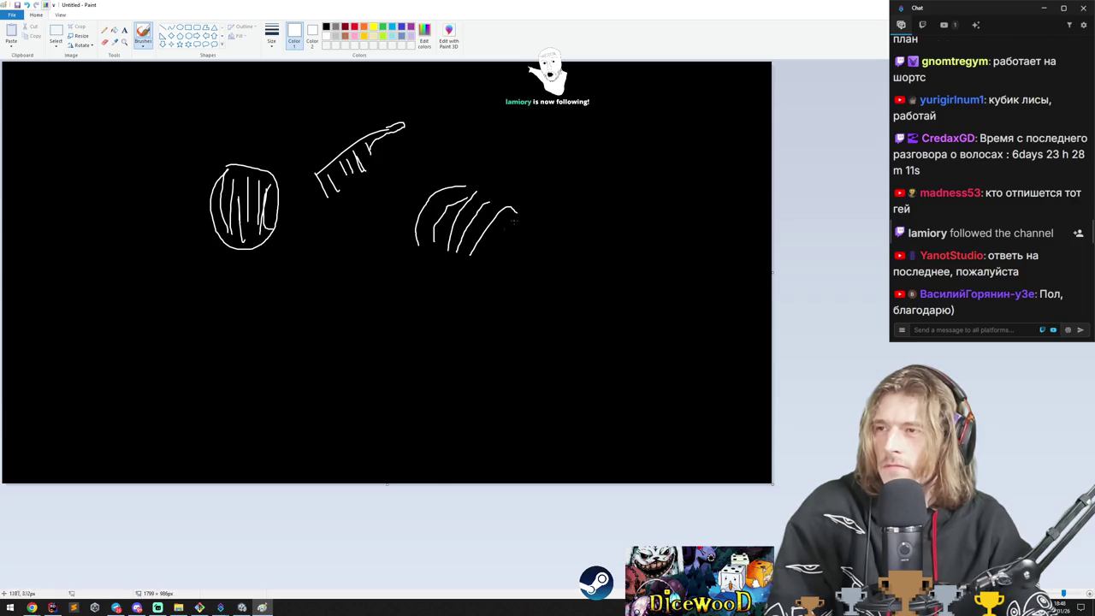
mouse_move(415, 261)
left_mouse_down()
mouse_move(484, 258)
mouse_move(529, 286)
mouse_move(510, 231)
left_mouse_up()
mouse_move(411, 225)
left_mouse_down()
mouse_move(435, 341)
mouse_move(495, 347)
mouse_move(505, 297)
left_mouse_up()
left_click_drag(503, 346, 511, 307)
left_click_drag(419, 279, 434, 283)
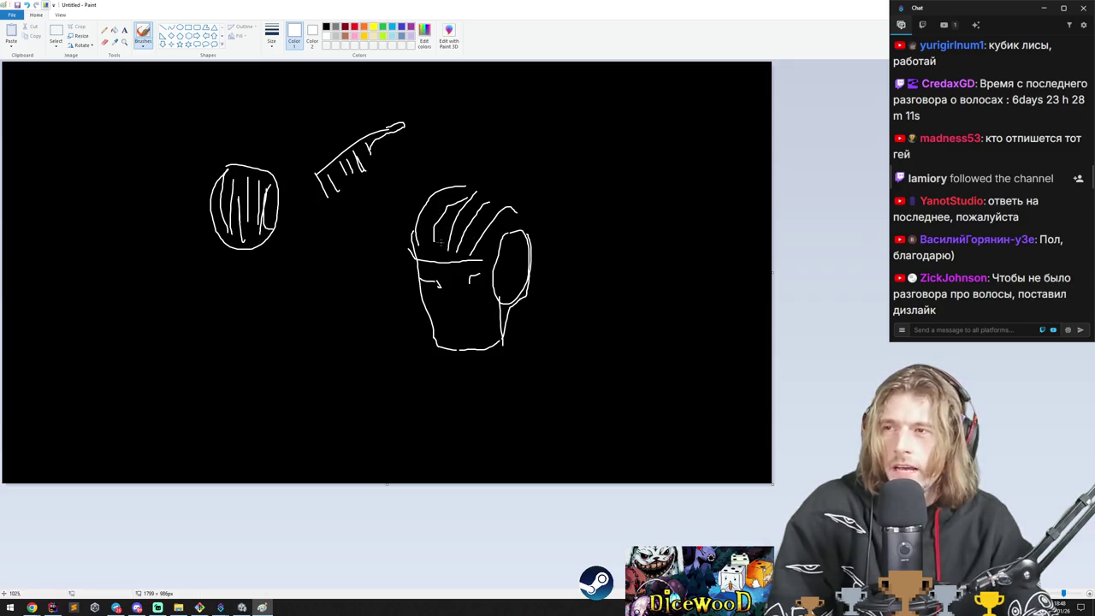
Sketch a spiky-haired figure at upper right, then paste the SLICK GORILLA spray photo.
left_click_drag(654, 193, 653, 208)
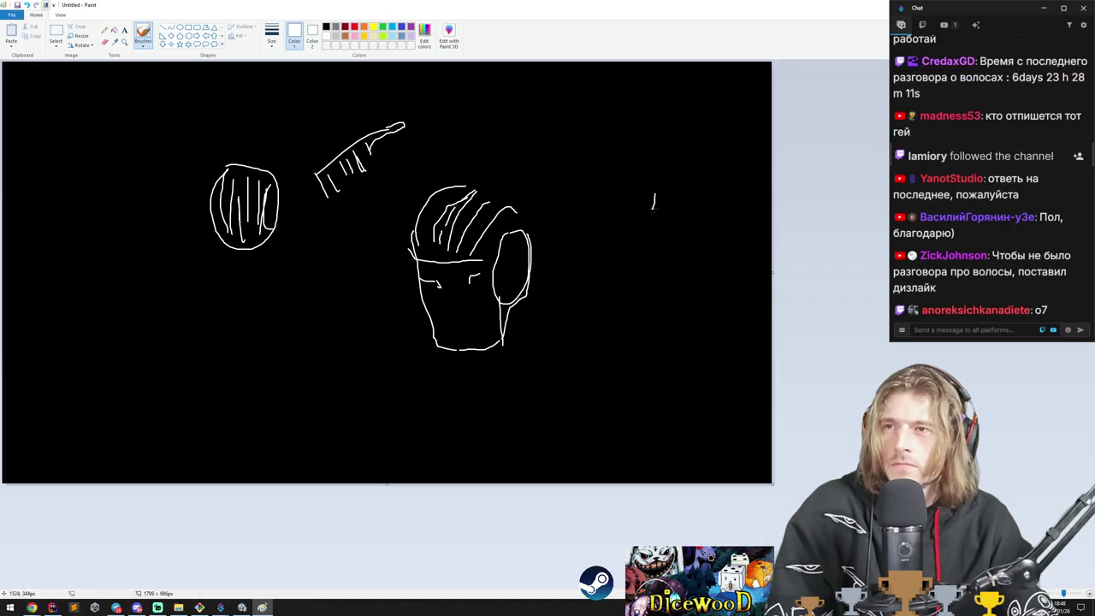
mouse_move(624, 172)
left_mouse_down()
mouse_move(620, 206)
mouse_move(655, 211)
mouse_move(700, 195)
left_mouse_up()
left_click_drag(710, 232, 707, 261)
mouse_move(615, 195)
left_mouse_down()
mouse_move(611, 254)
mouse_move(597, 262)
left_mouse_up()
mouse_move(623, 144)
left_mouse_down()
mouse_move(622, 195)
mouse_move(647, 147)
mouse_move(641, 164)
mouse_move(614, 150)
mouse_move(685, 145)
mouse_move(696, 168)
left_mouse_up()
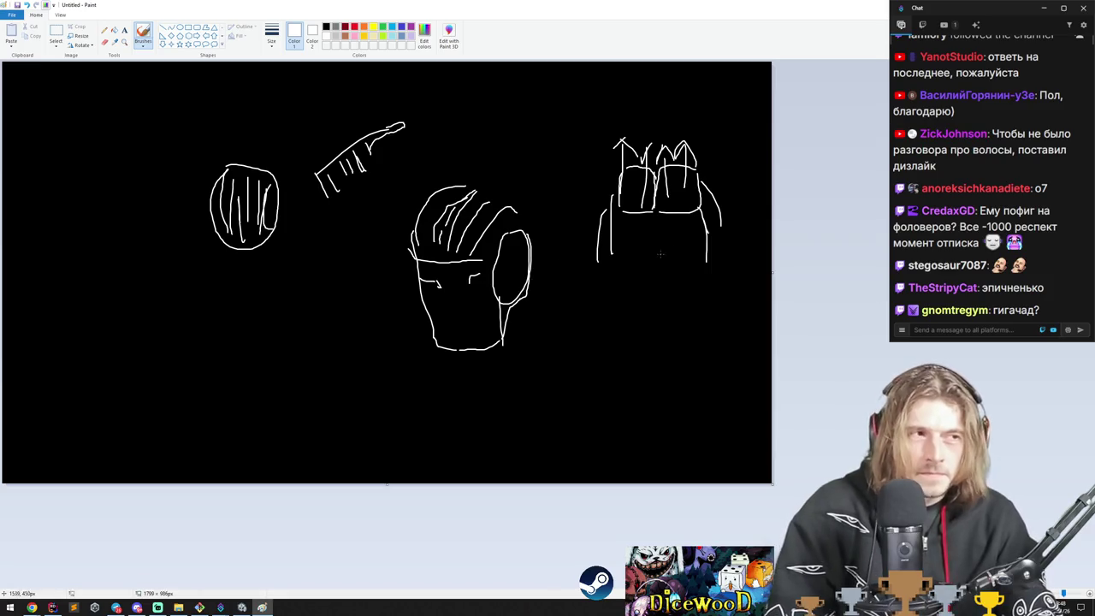
left_click(124, 31)
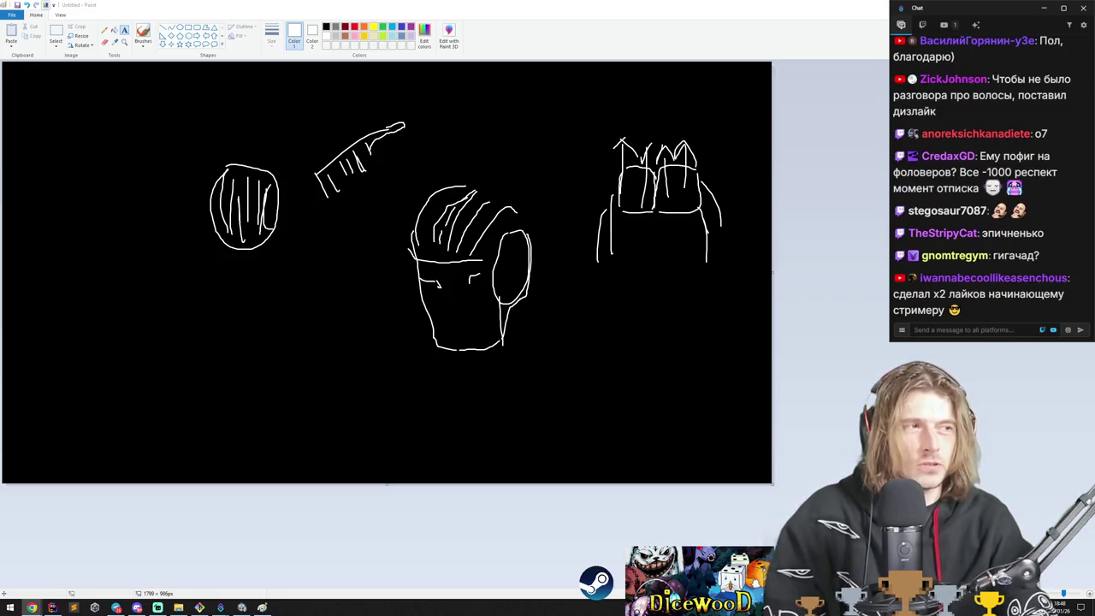
key("ctrl+v")
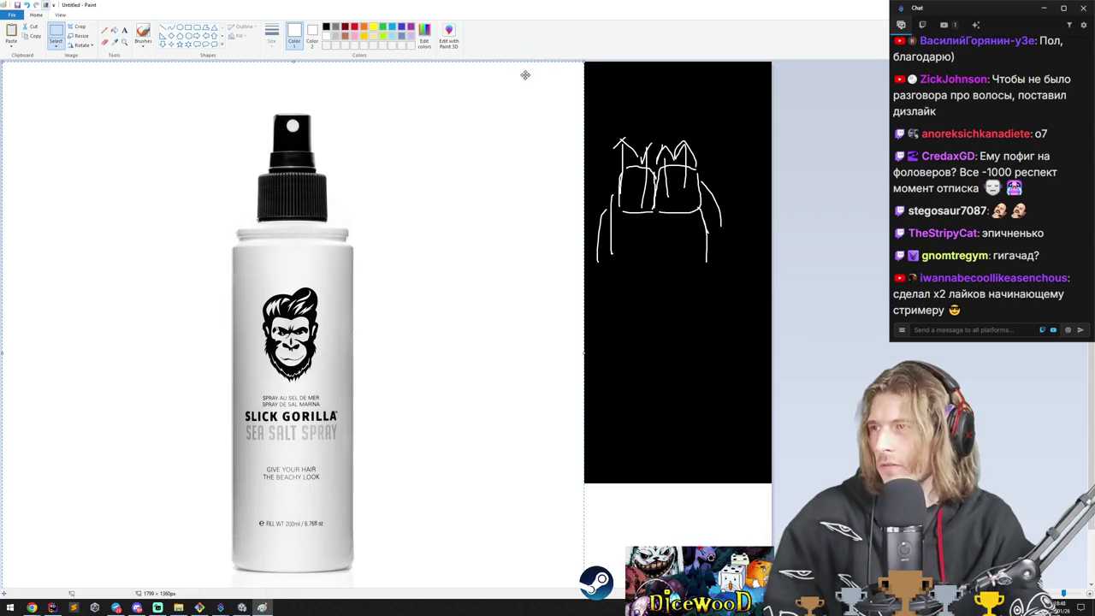
Shrink the SLICK GORILLA spray photo and place it at the lower left.
left_click_drag(584, 62, 220, 402)
left_click_drag(161, 489, 259, 322)
mouse_move(322, 243)
left_mouse_down()
mouse_move(305, 313)
mouse_move(251, 325)
left_mouse_up()
left_click(316, 362)
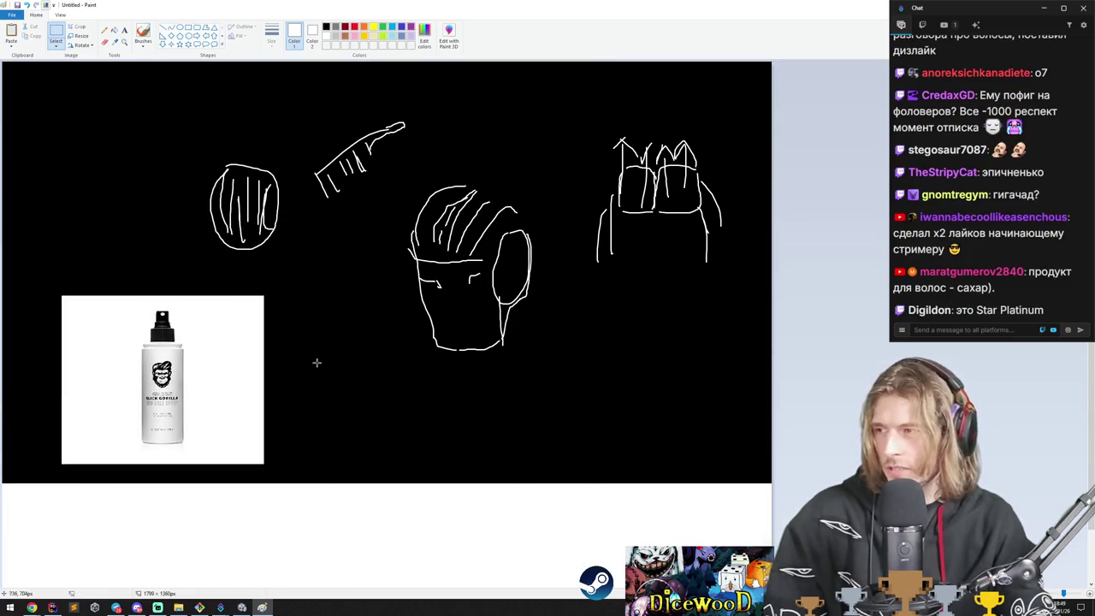
Paste the FORTE hair clay photo, shrink it and place it at the lower right.
left_click(31, 608)
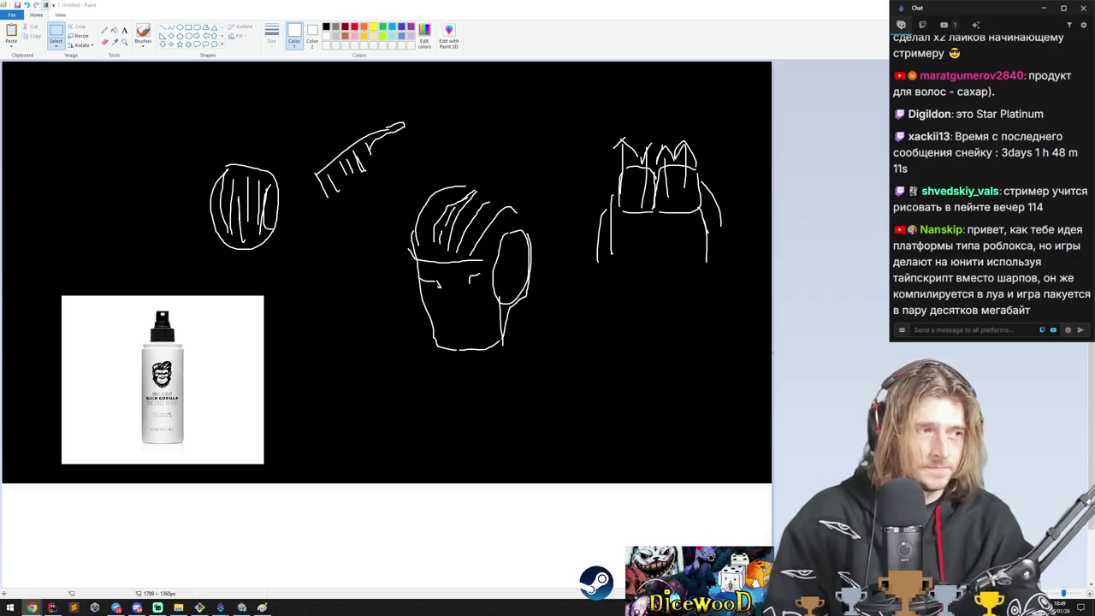
key("ctrl+v")
left_click_drag(432, 61, 159, 340)
mouse_move(80, 410)
left_mouse_down()
mouse_move(627, 374)
mouse_move(640, 383)
left_mouse_up()
Paste the FUENTE ESTILO gel photo, shrink it and place it at the top left.
key("alt+Tab")
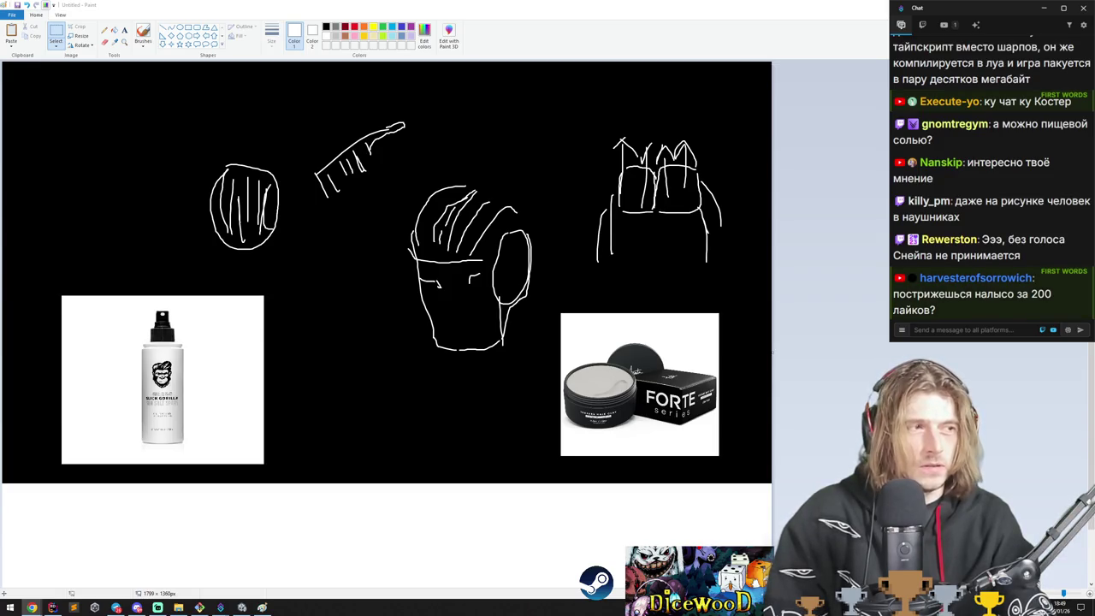
key("ctrl+v")
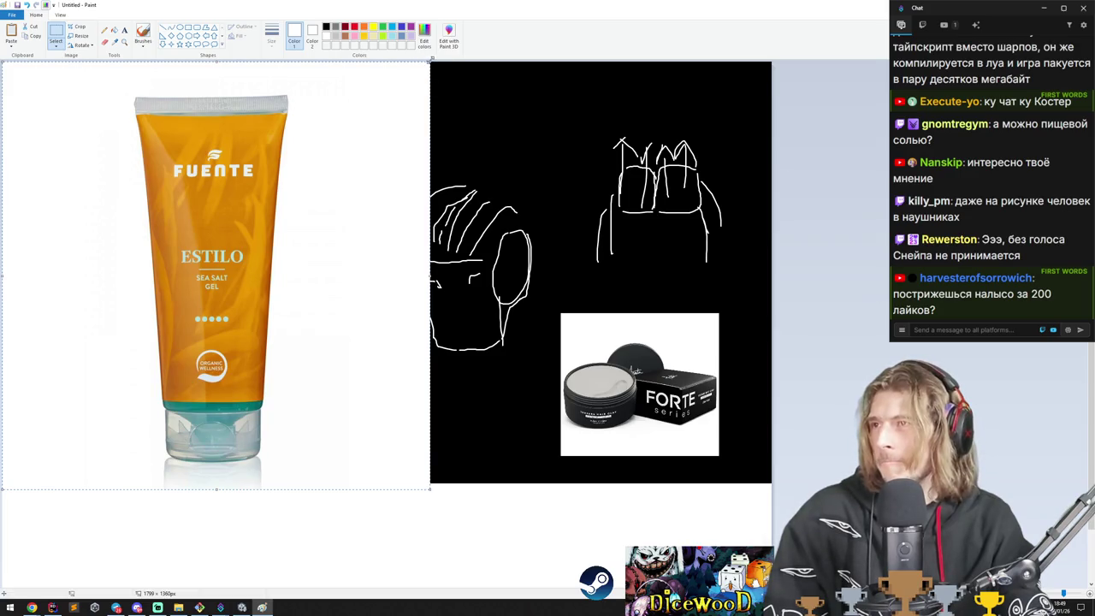
left_click_drag(432, 60, 212, 360)
mouse_move(151, 406)
left_mouse_down()
mouse_move(152, 232)
mouse_move(171, 146)
left_mouse_up()
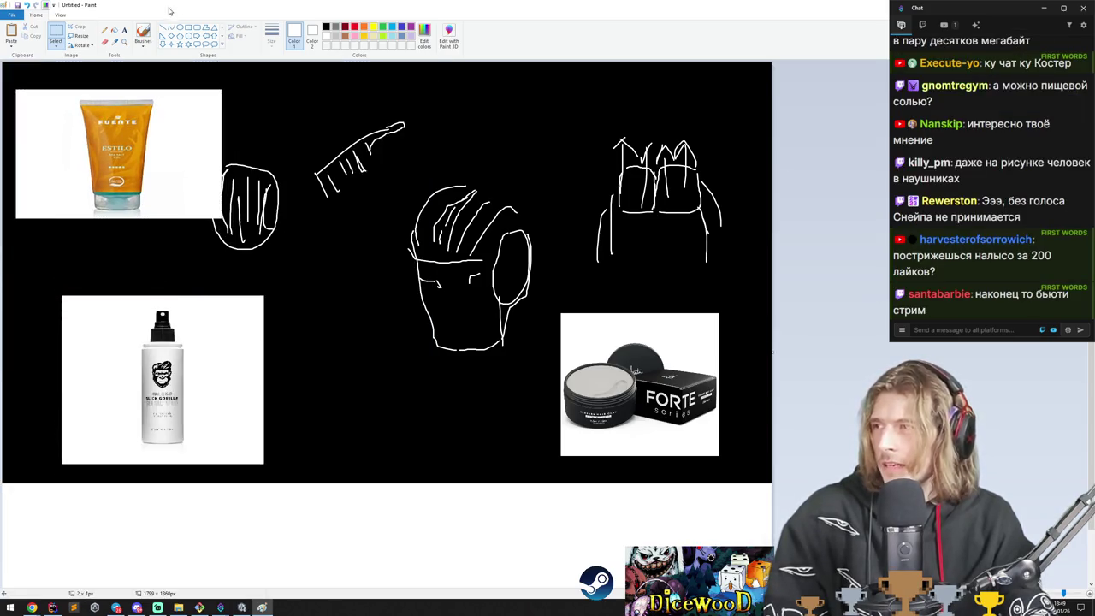
Sketch another white head, redoing one stroke, then close Paint without saving.
left_click(143, 34)
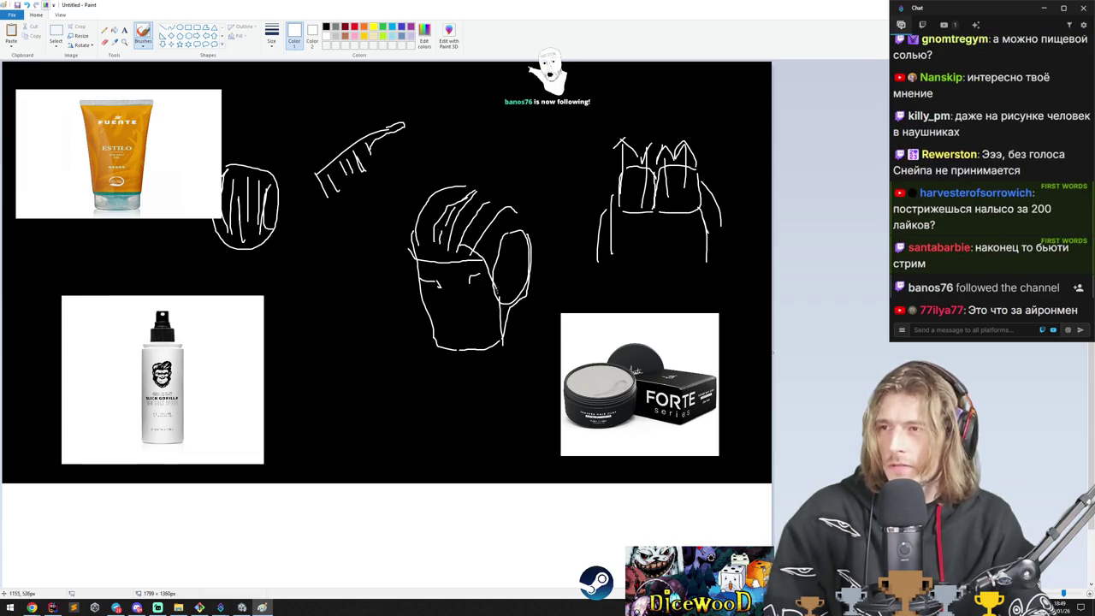
mouse_move(524, 116)
left_mouse_down()
mouse_move(495, 167)
mouse_move(577, 153)
left_mouse_up()
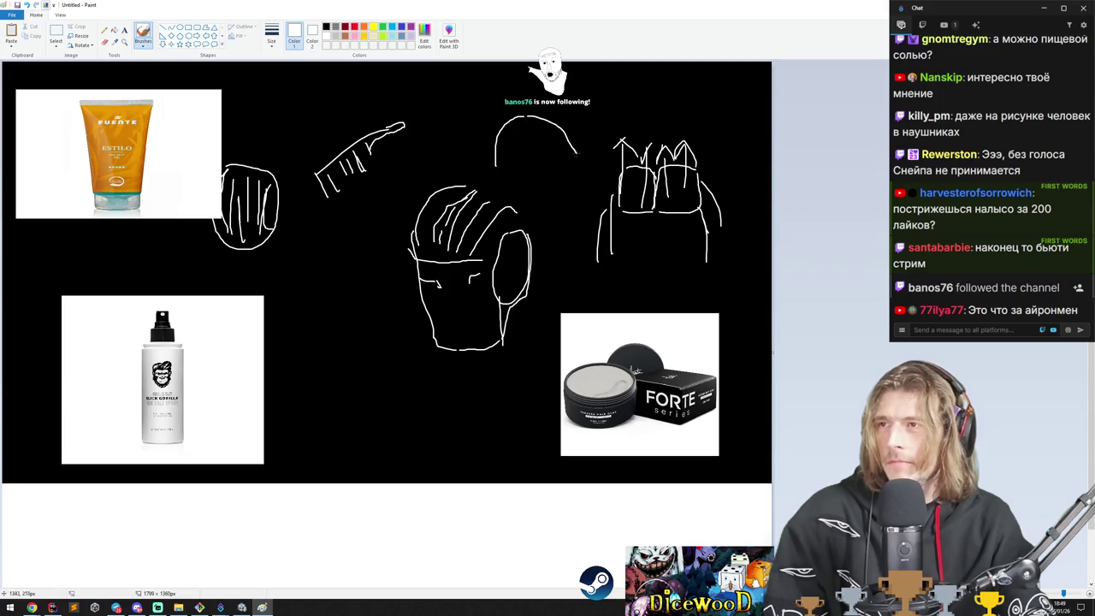
key("ctrl+z")
left_click_drag(530, 118, 561, 168)
left_click_drag(537, 126, 560, 155)
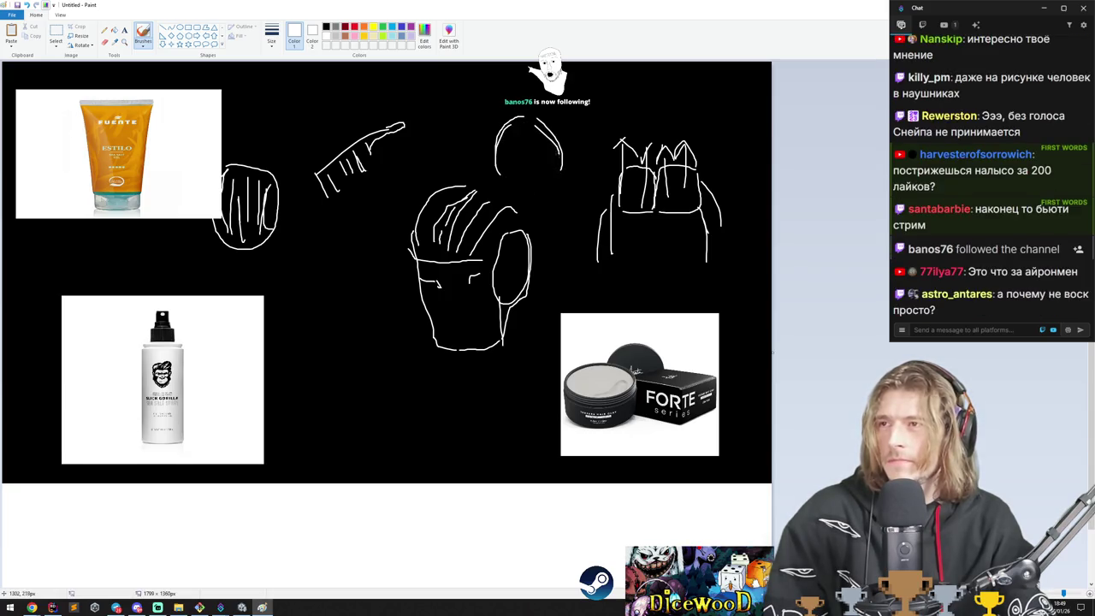
key("ctrl+n")
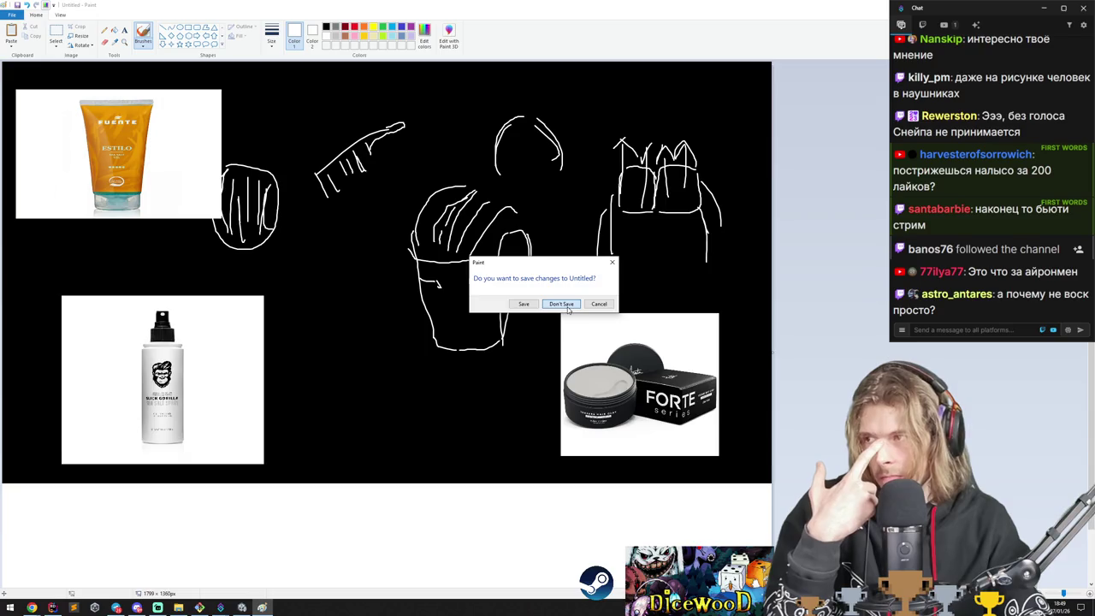
left_click(561, 303)
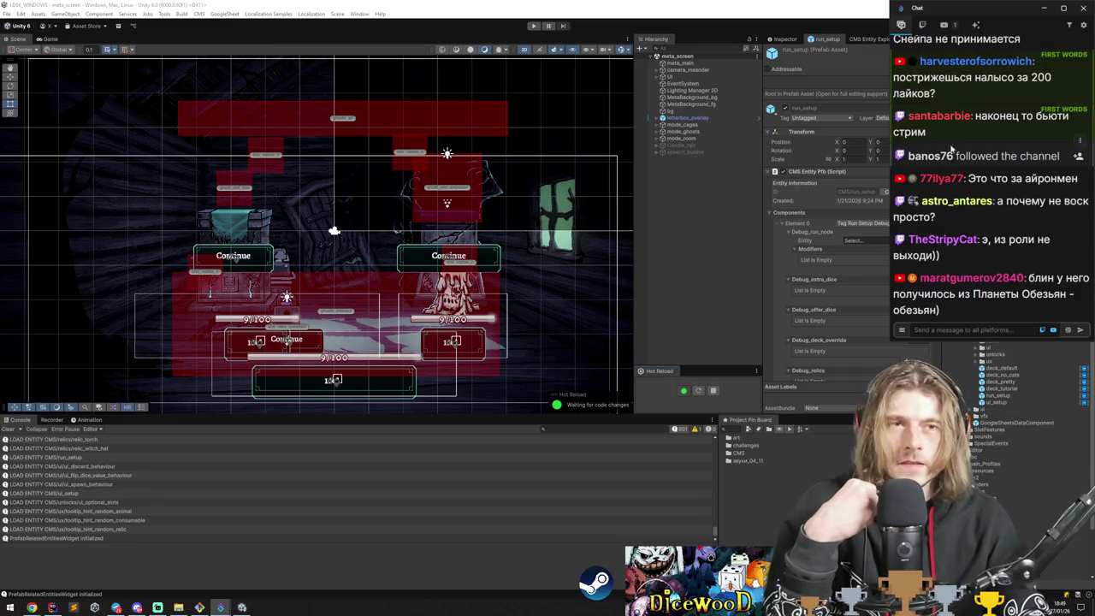
Select a viewer's chat message and open, then close, their profile card.
scroll(973, 156, "up", 2)
triple_click(938, 161)
left_click(941, 151)
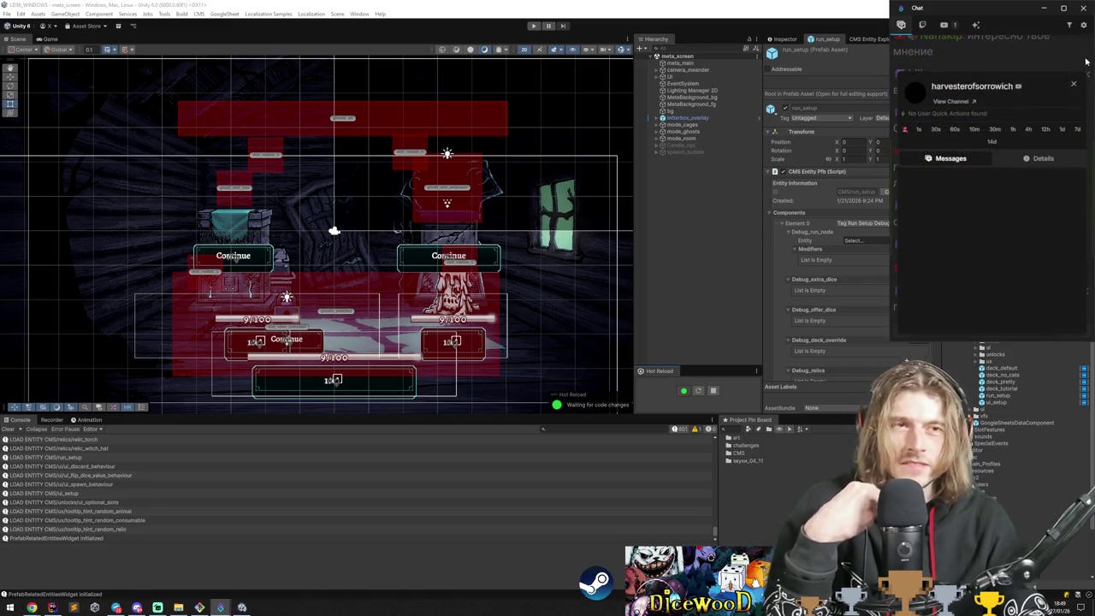
left_click(1075, 87)
left_click(949, 152)
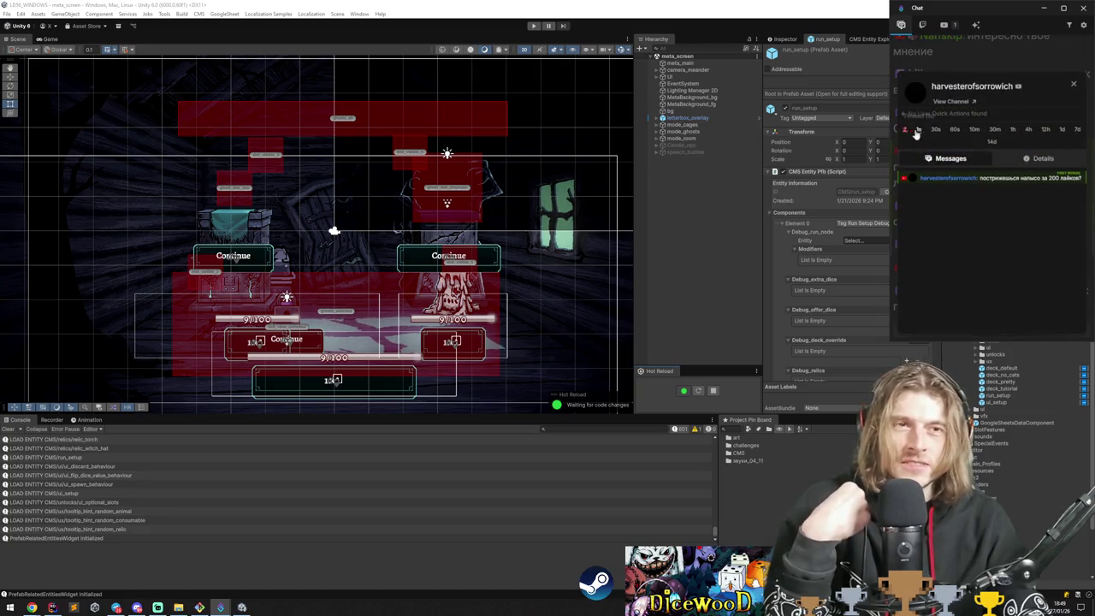
left_click(1073, 89)
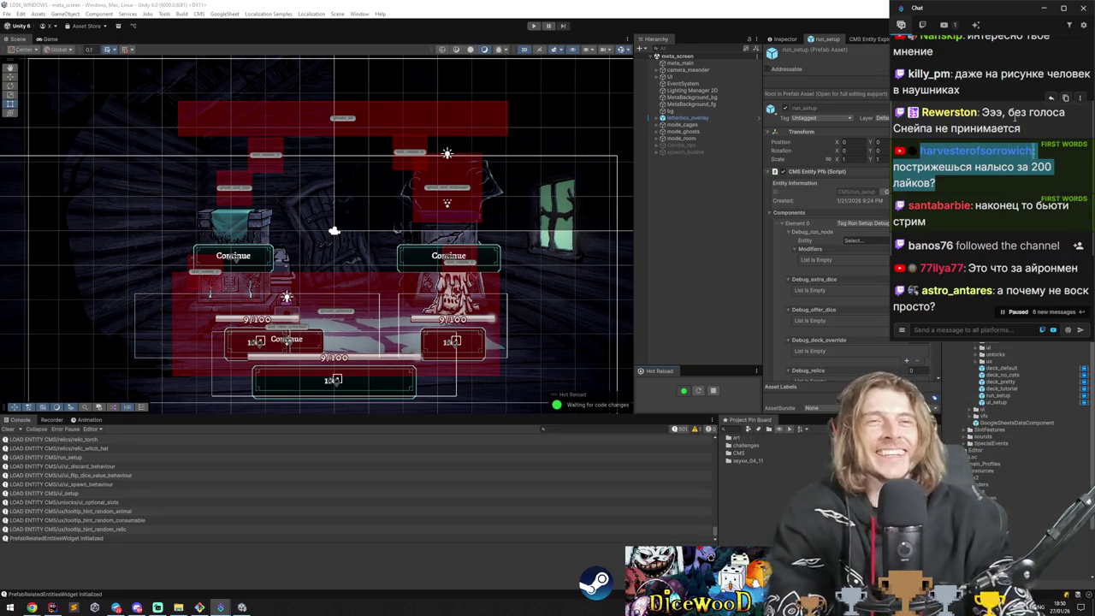
Highlight the chat message about salt, then clear Unity's Console log.
scroll(1012, 189, "down", 5)
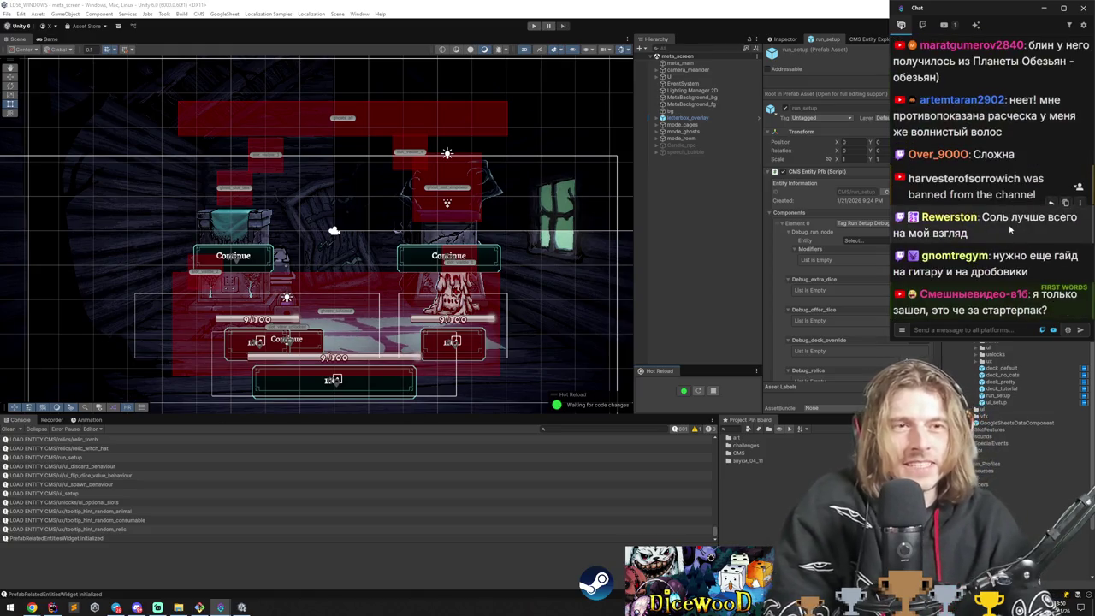
left_click_drag(1009, 229, 975, 219)
left_click(975, 221)
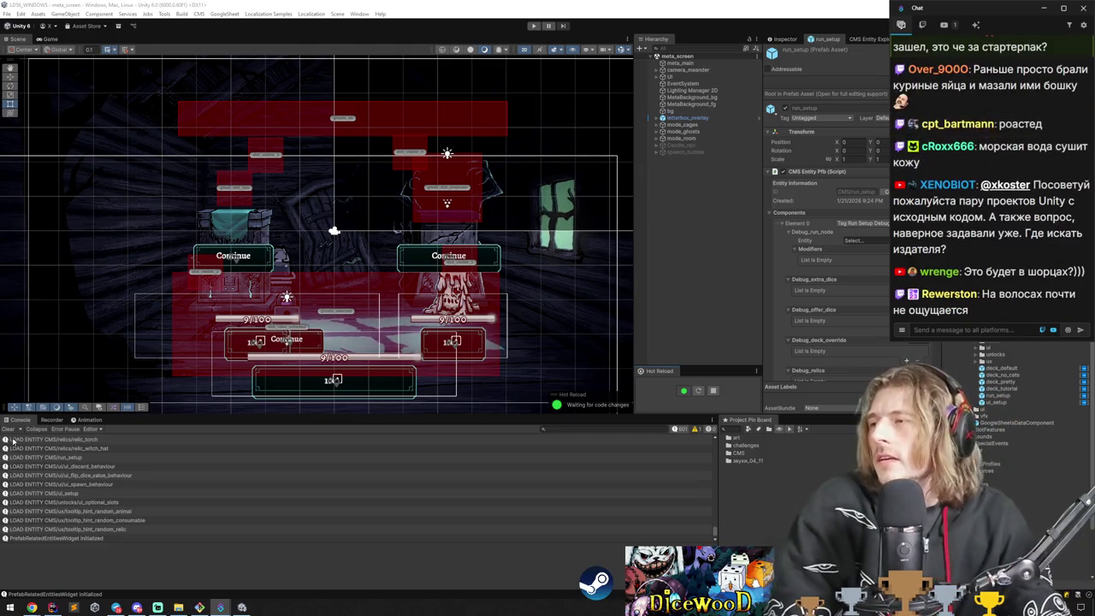
left_click(7, 428)
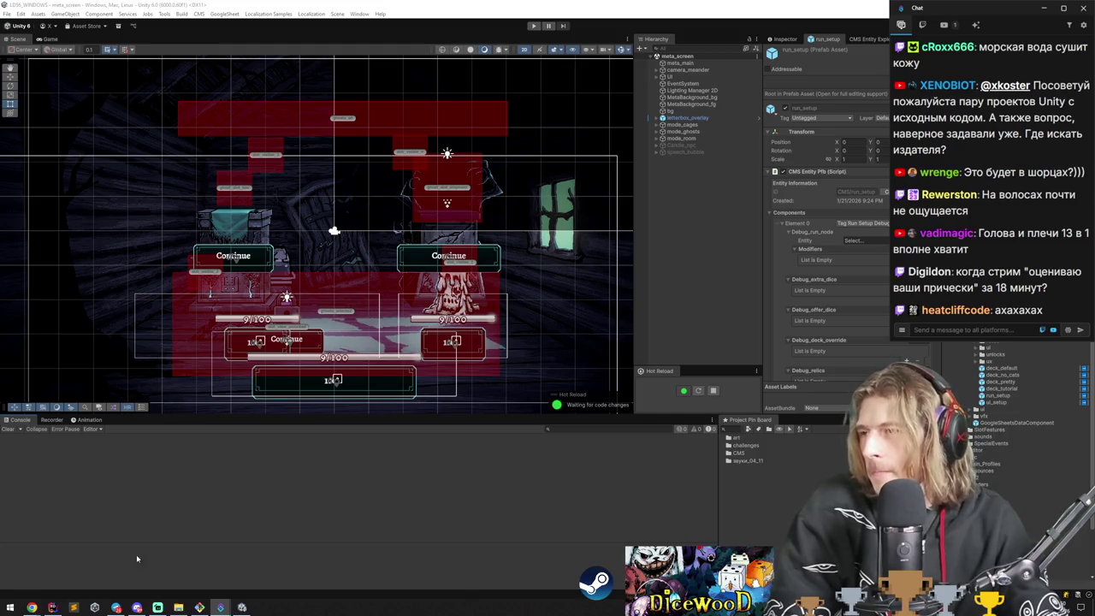
Frame the UI canvas in the Scene view and zoom in on the menu buttons.
double_click(701, 127)
key("Down")
key("Down")
key("Down")
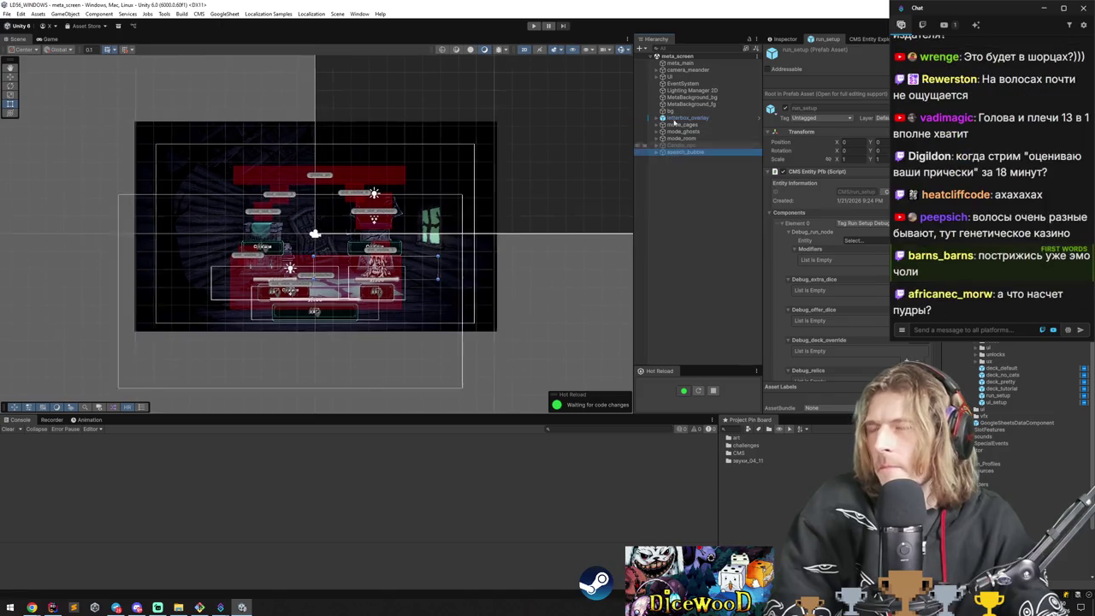
double_click(669, 77)
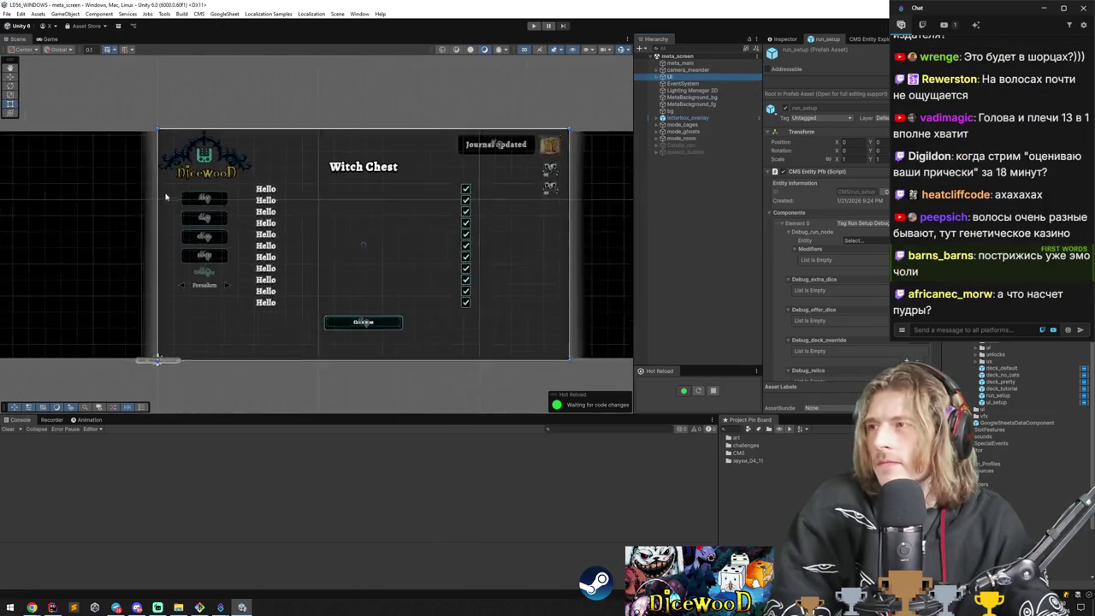
scroll(197, 218, "up", 3)
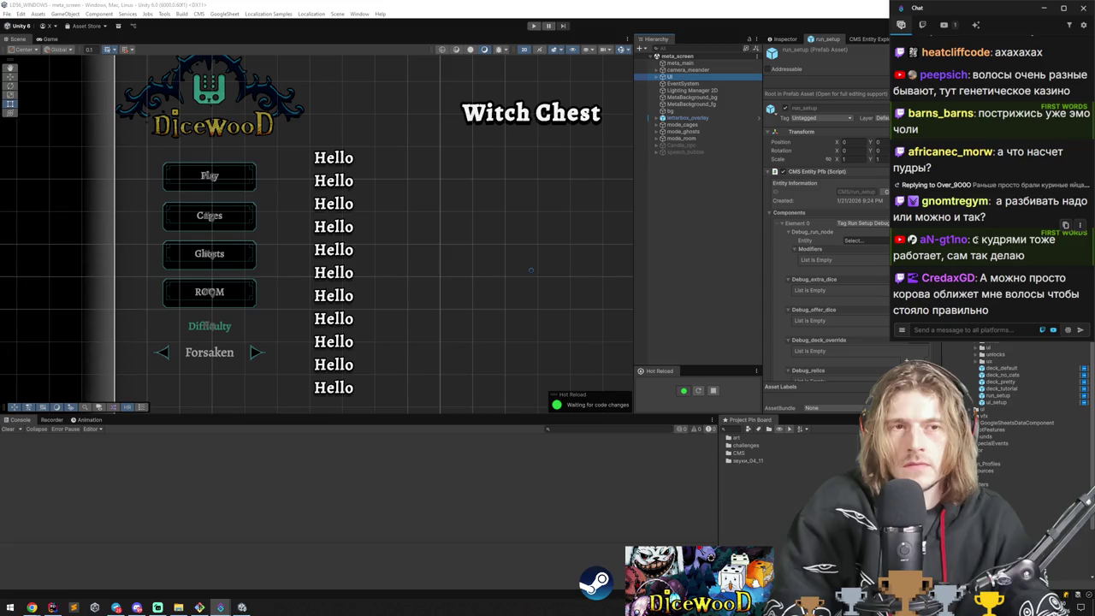
Select a viewer's chat message, browse the custom tool commands, then enter Play mode.
triple_click(977, 277)
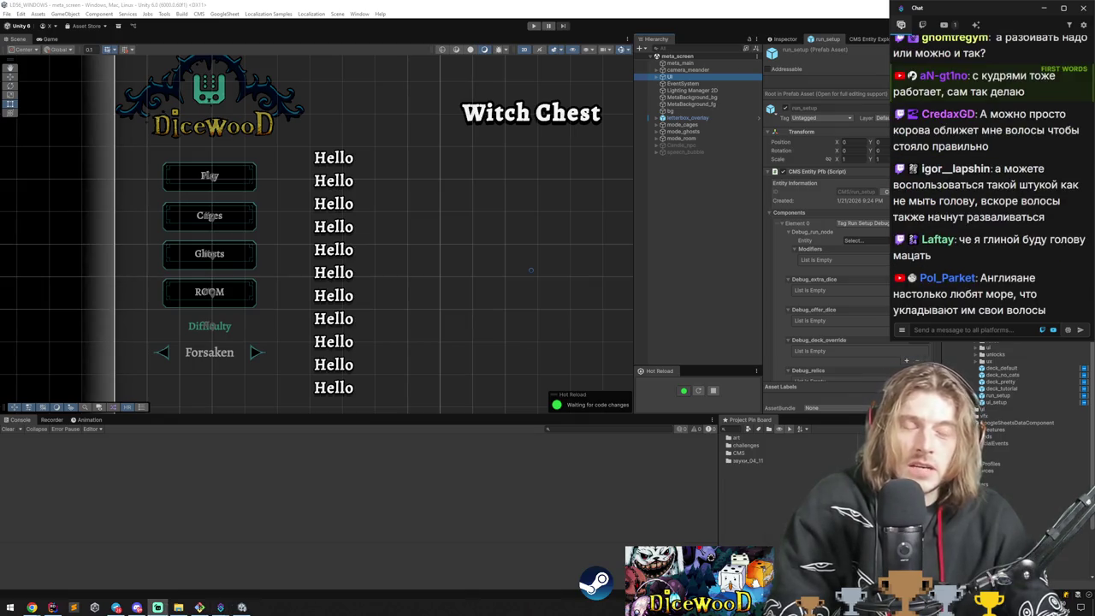
scroll(351, 268, "up", 1)
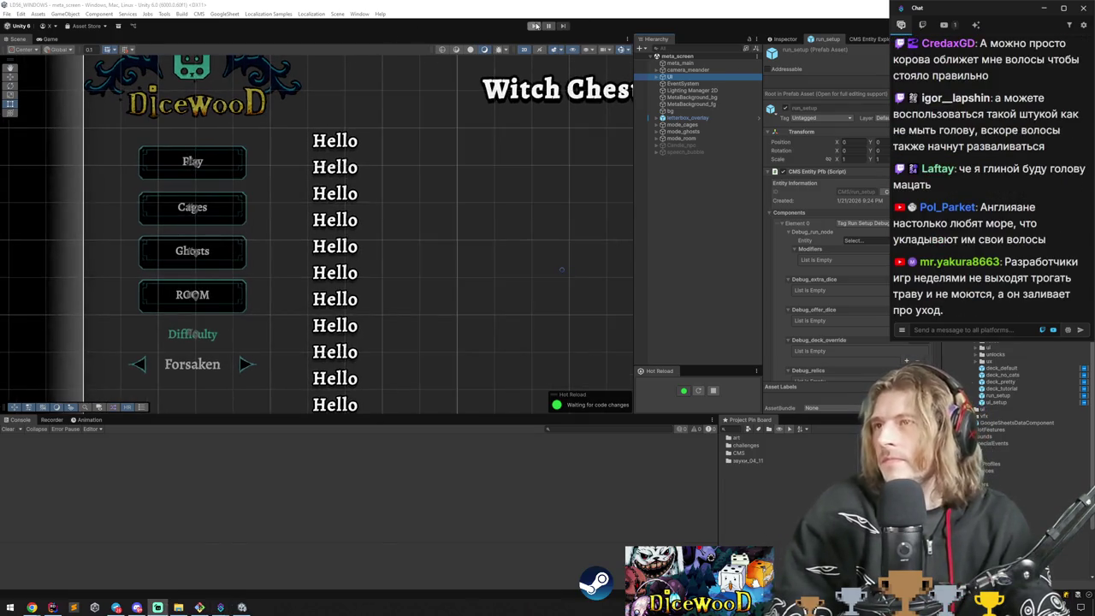
left_click(164, 13)
left_click(166, 15)
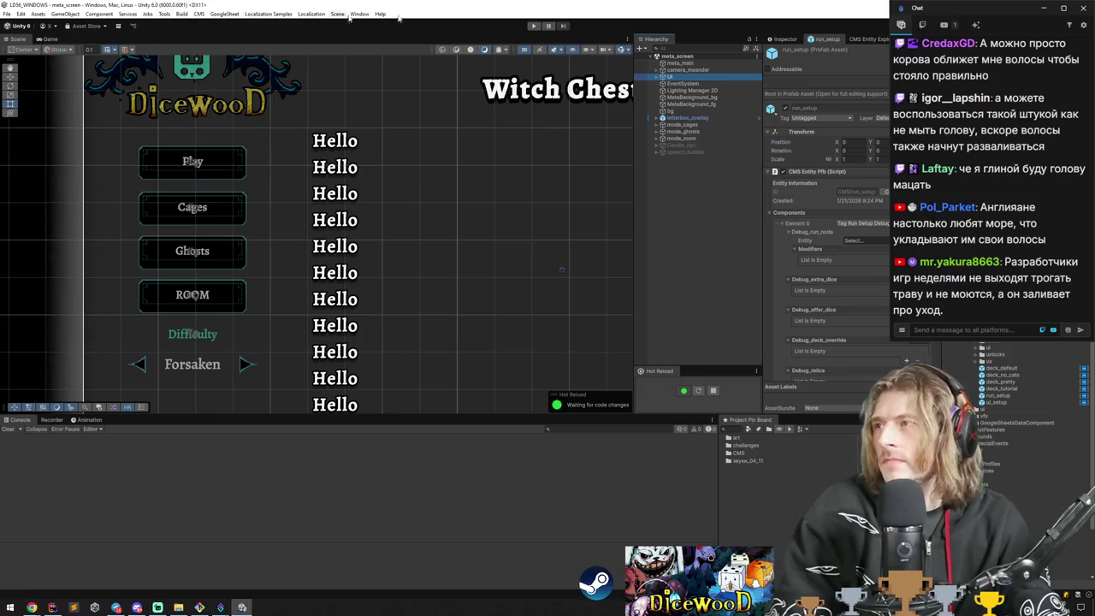
left_click(532, 27)
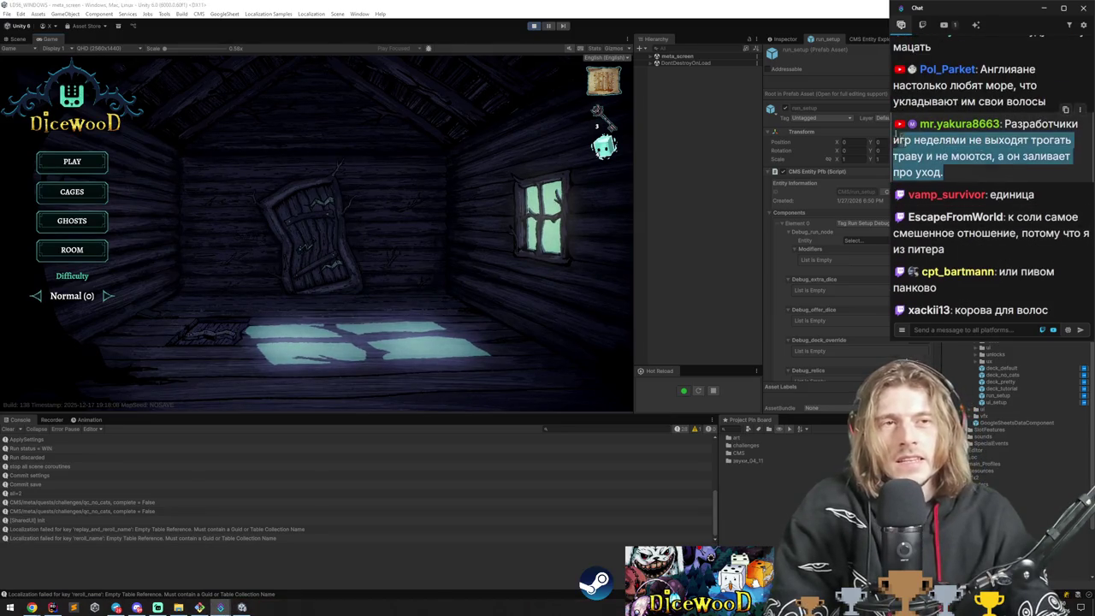
Select a viewer's whole chat message and snip it with Win+Shift+S.
scroll(949, 188, "up", 2)
triple_click(917, 209)
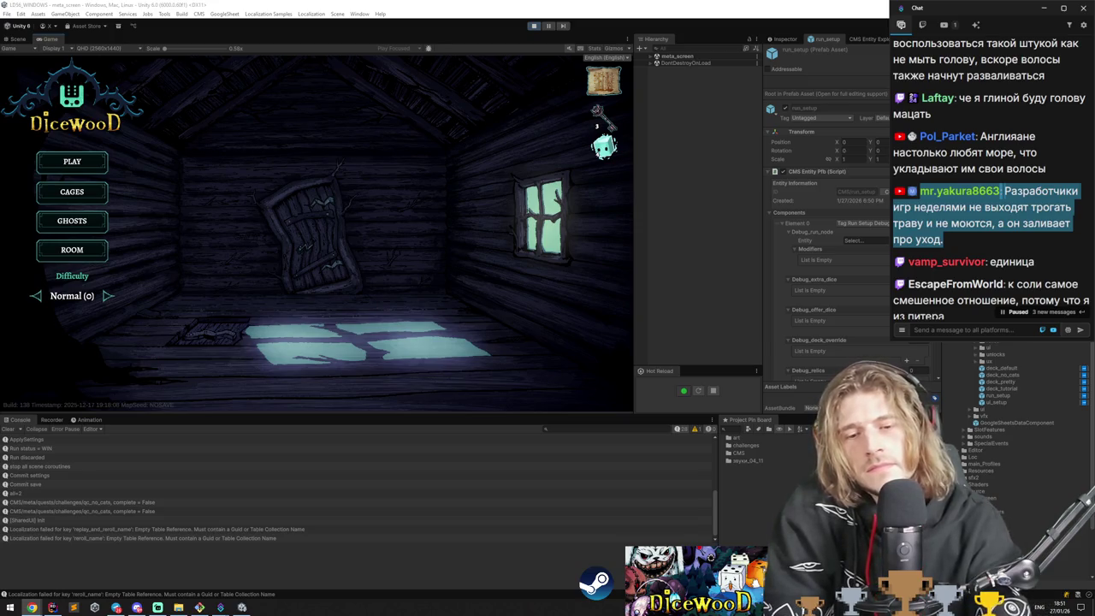
key("alt+Tab")
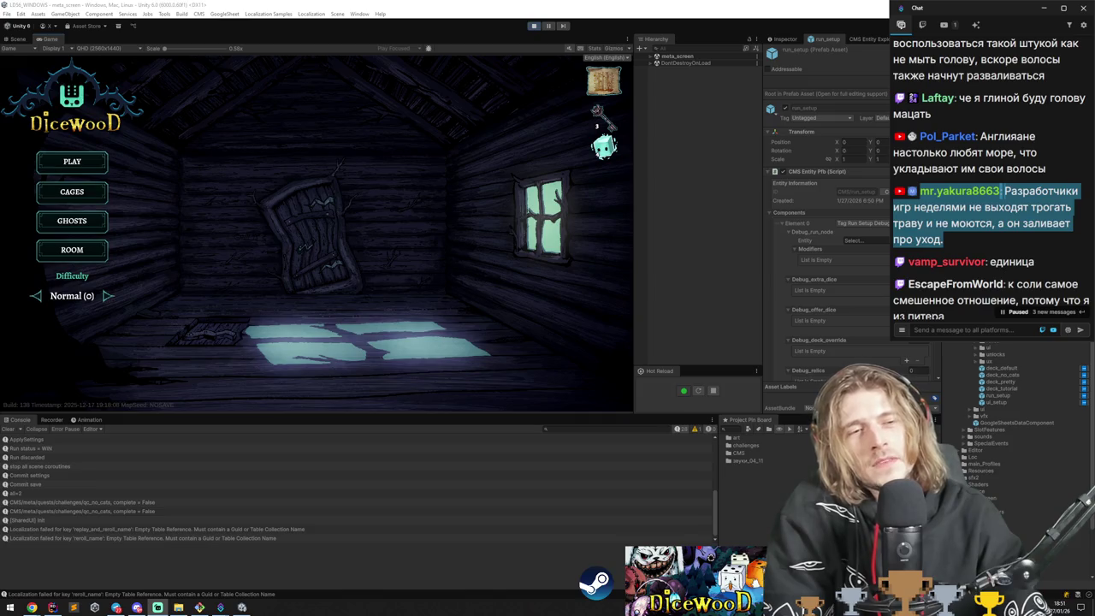
left_click(1039, 225)
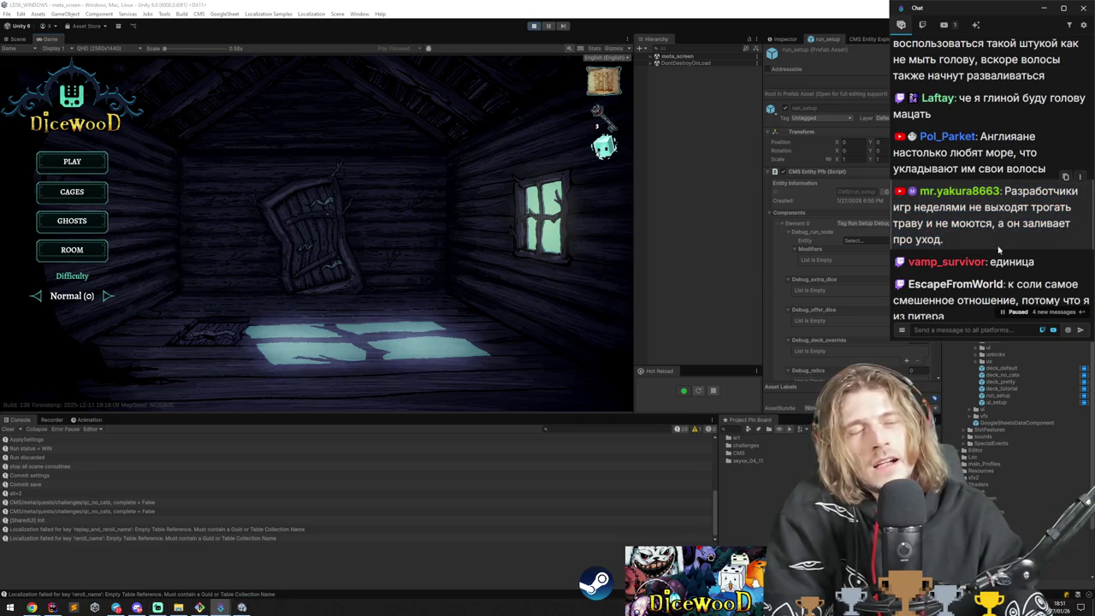
key("super+shift+s")
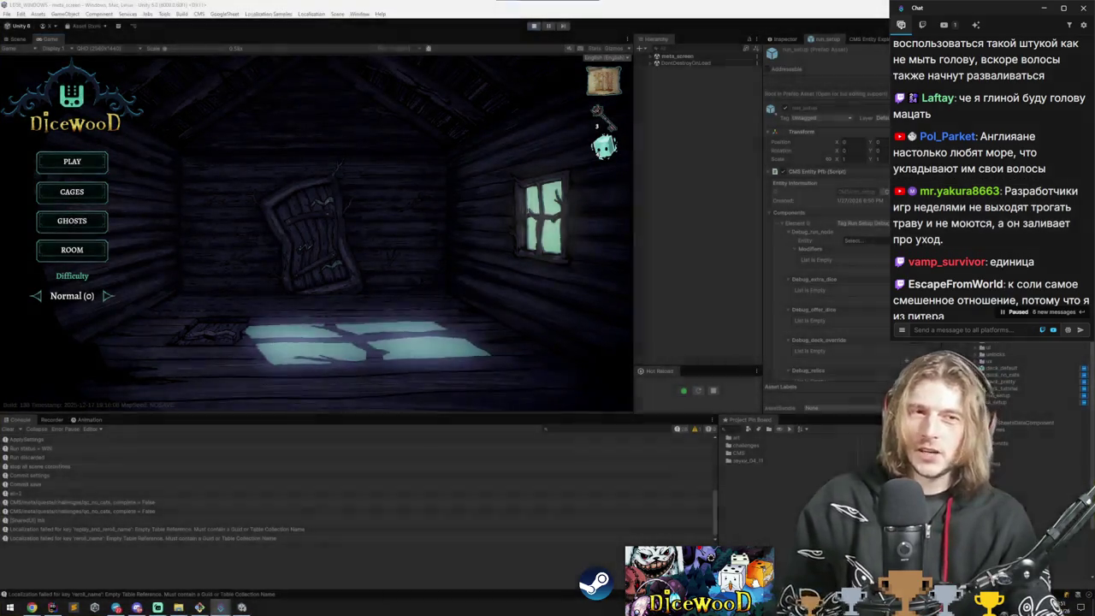
Launch a new Paint canvas and paste the snipped chat message onto it.
key("super")
type("paint")
key("Return")
left_click_drag(516, 259, 522, 248)
key("ctrl+v")
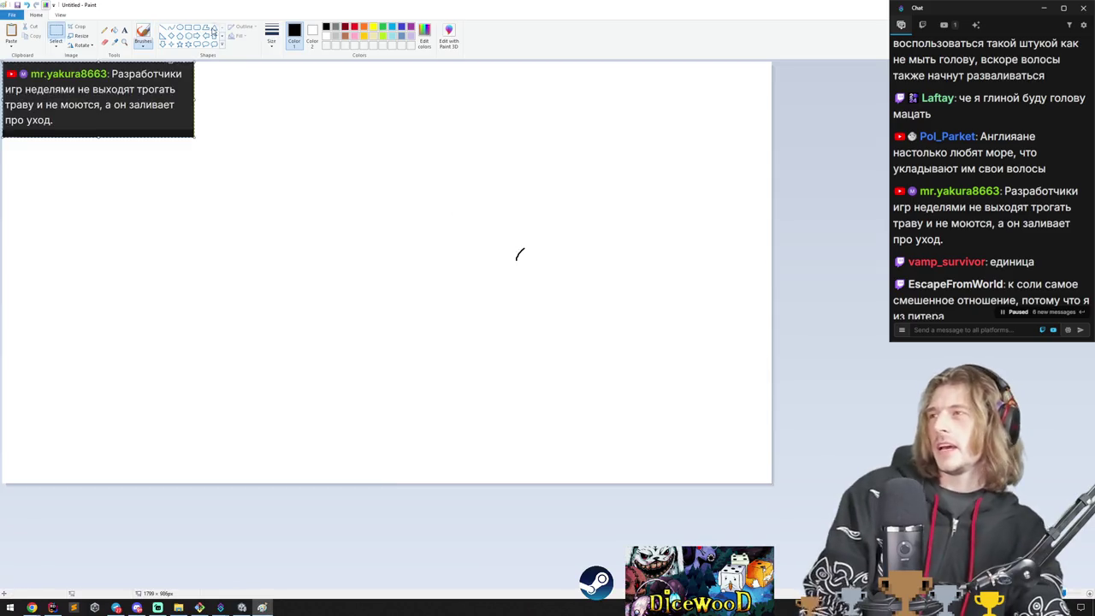
Invert the canvas colours to a black background and return to the brush.
key("ctrl+a")
key("ctrl+shift+i")
left_click(143, 34)
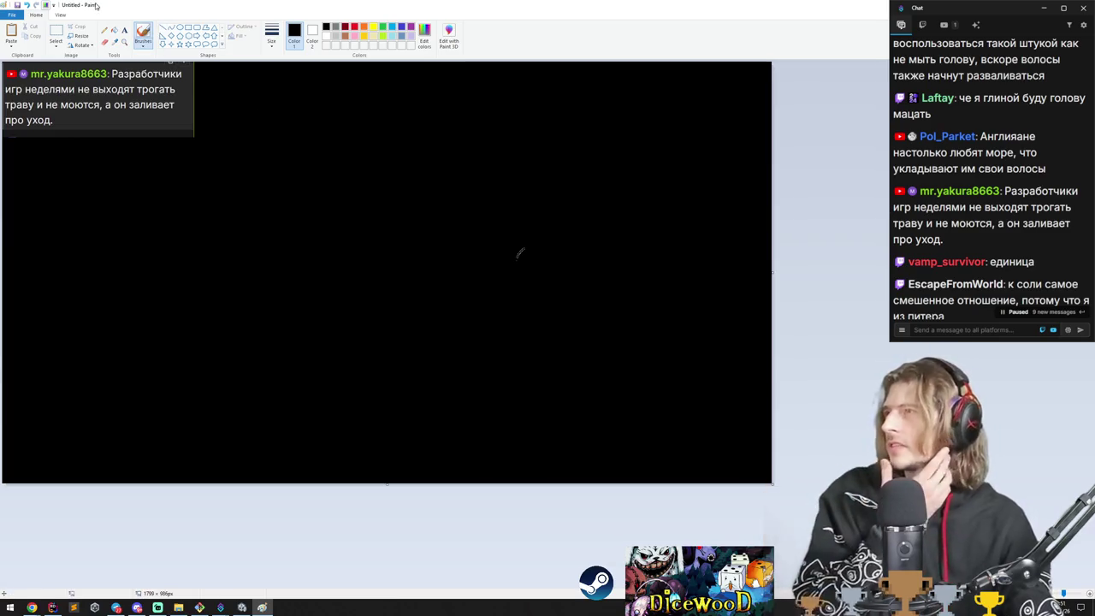
Check the image size in File > Properties, then place a text box right of the arrow.
left_click(12, 15)
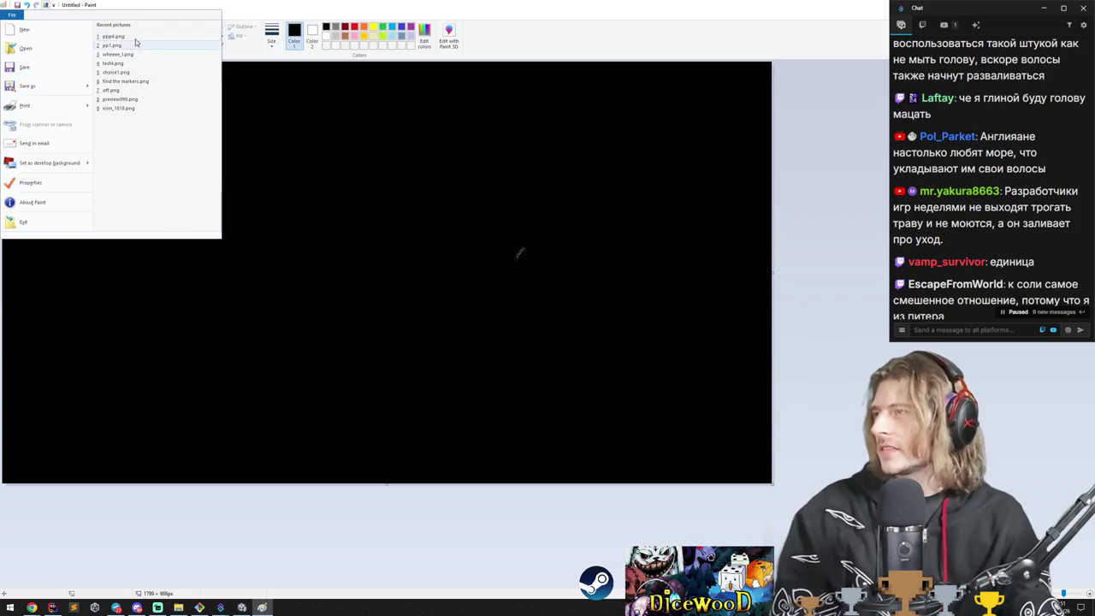
left_click(77, 188)
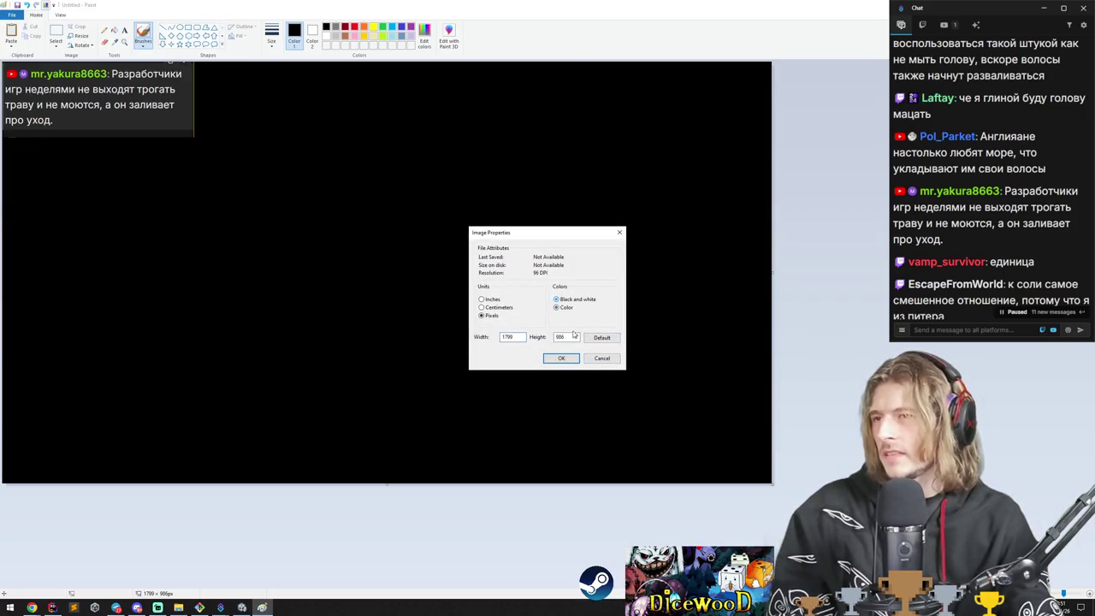
left_click(598, 358)
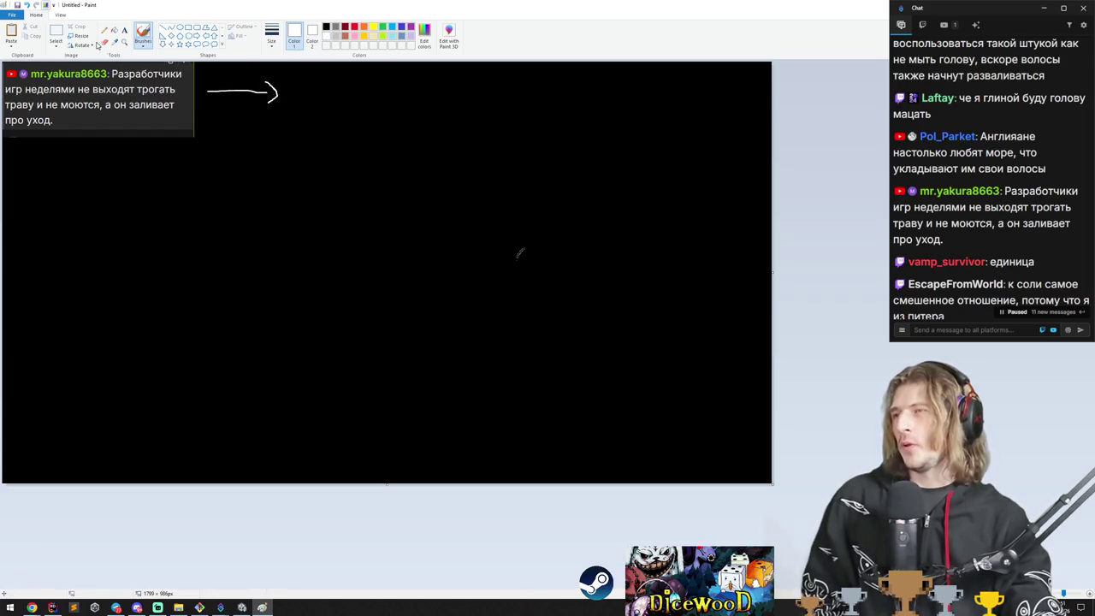
left_click(123, 32)
left_click(304, 82)
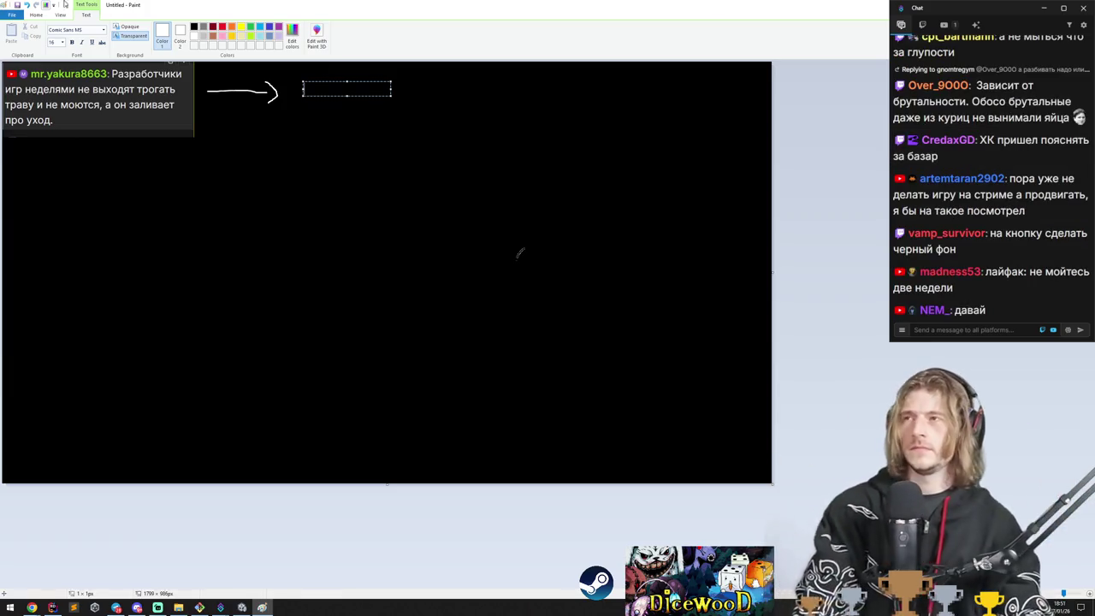
Type a Russian reply saying there's no point since you don't leave home, then bring up YouTube.
type("ytn")
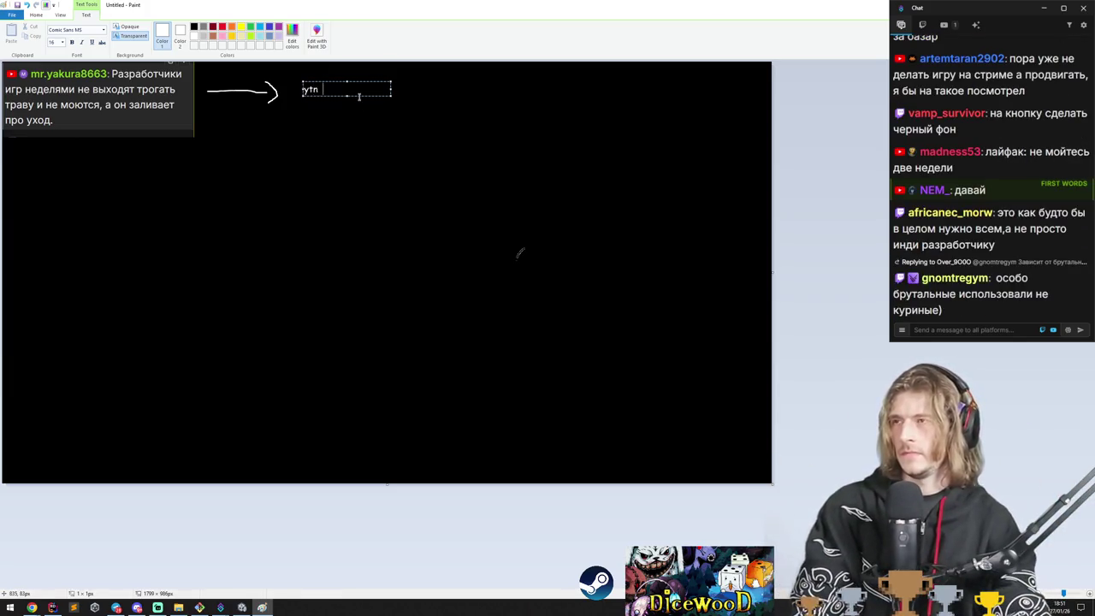
type("смысл")
type("живать")
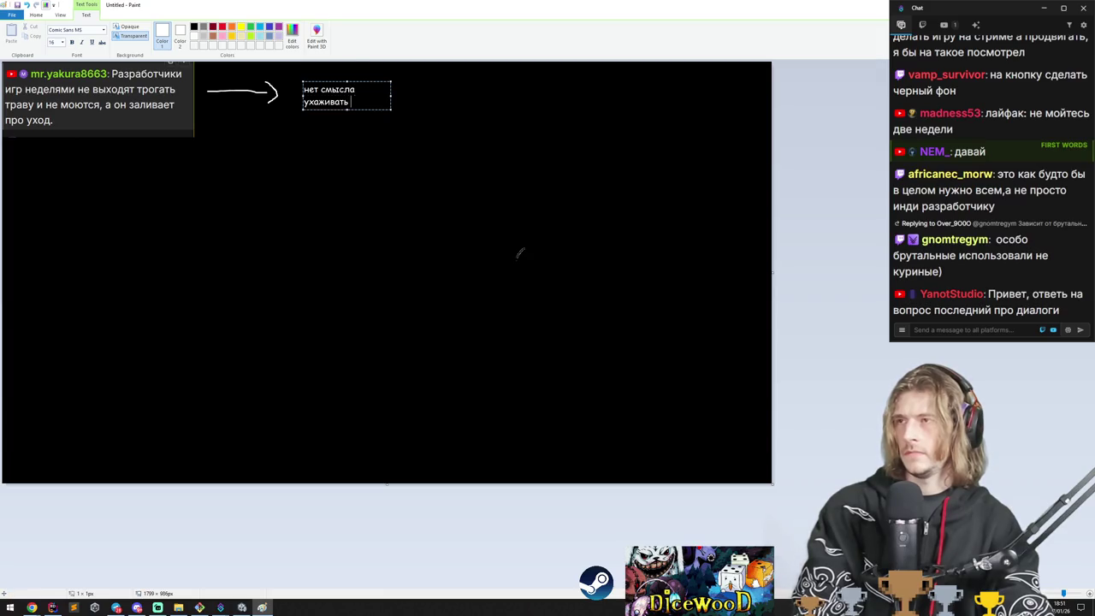
type(" потому ")
type("что ян е вы")
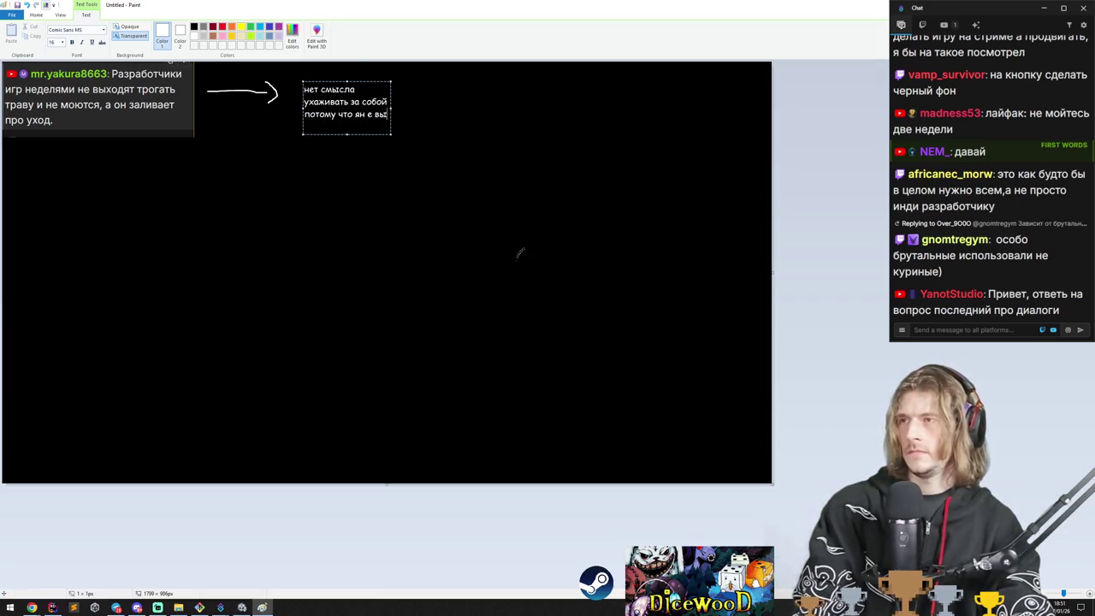
key("BackSpace")
key("BackSpace")
key("BackSpace")
type("не выходу из")
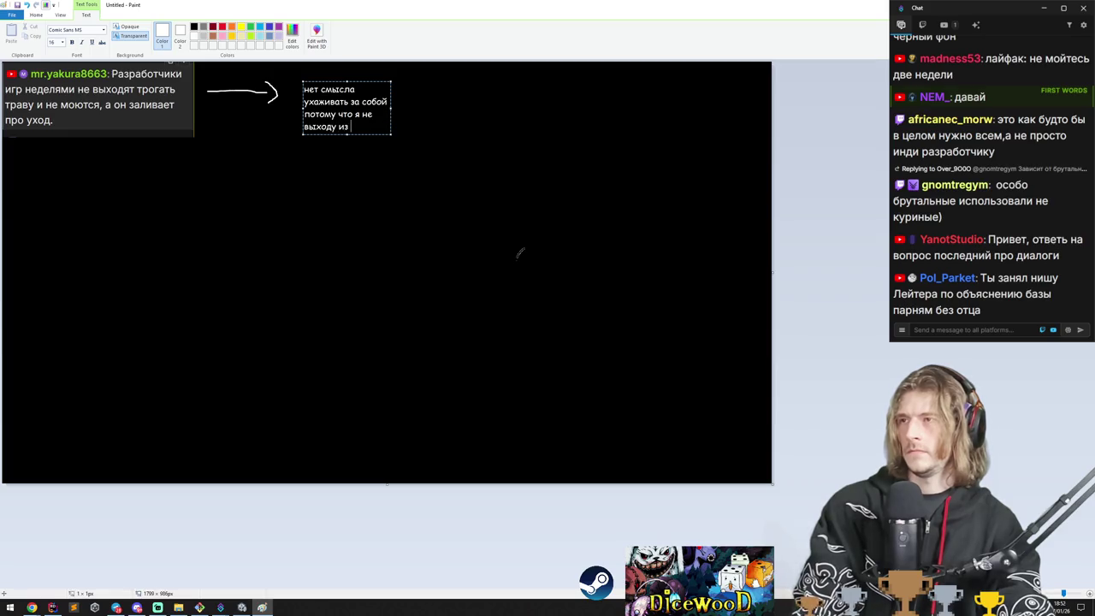
type(" ник")
key("BackSpace")
key("BackSpace")
key("BackSpace")
type("ома и")
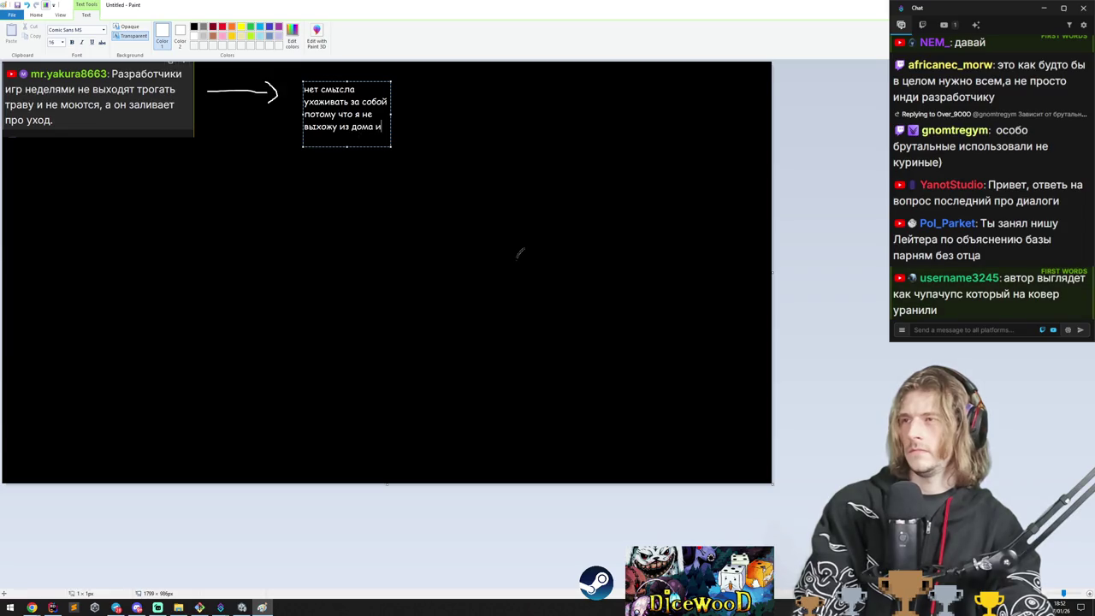
type(" никто не вид")
key("Return")
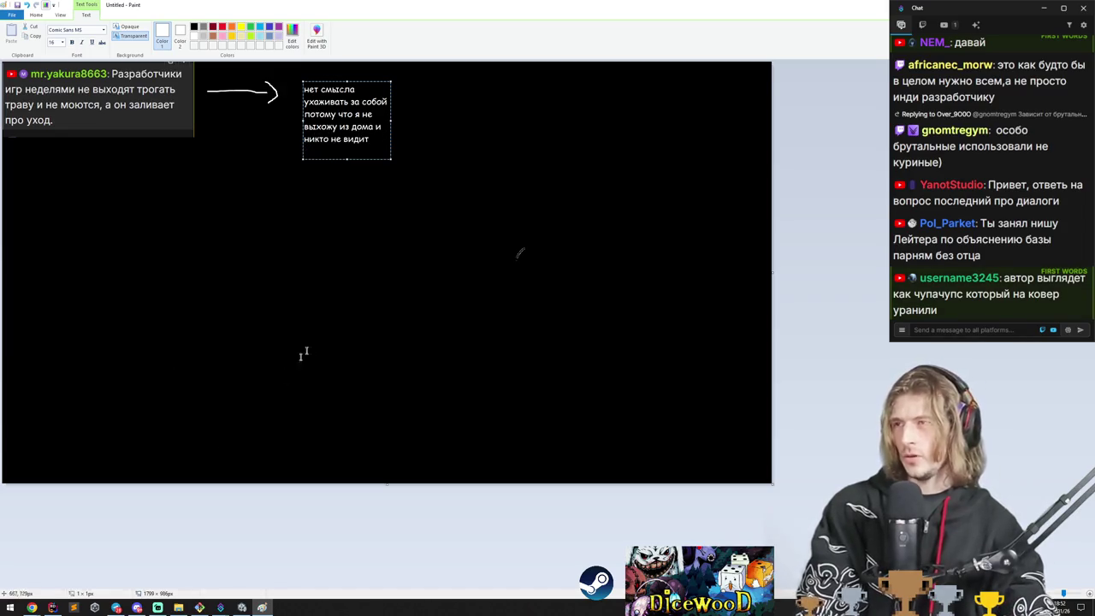
left_click(303, 352)
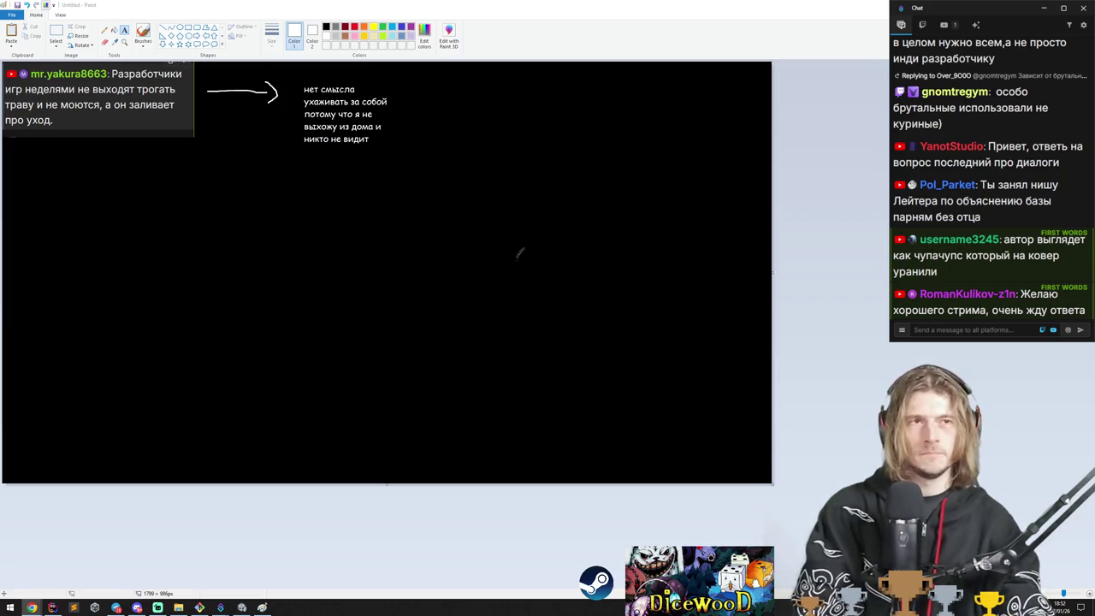
key("alt+Tab")
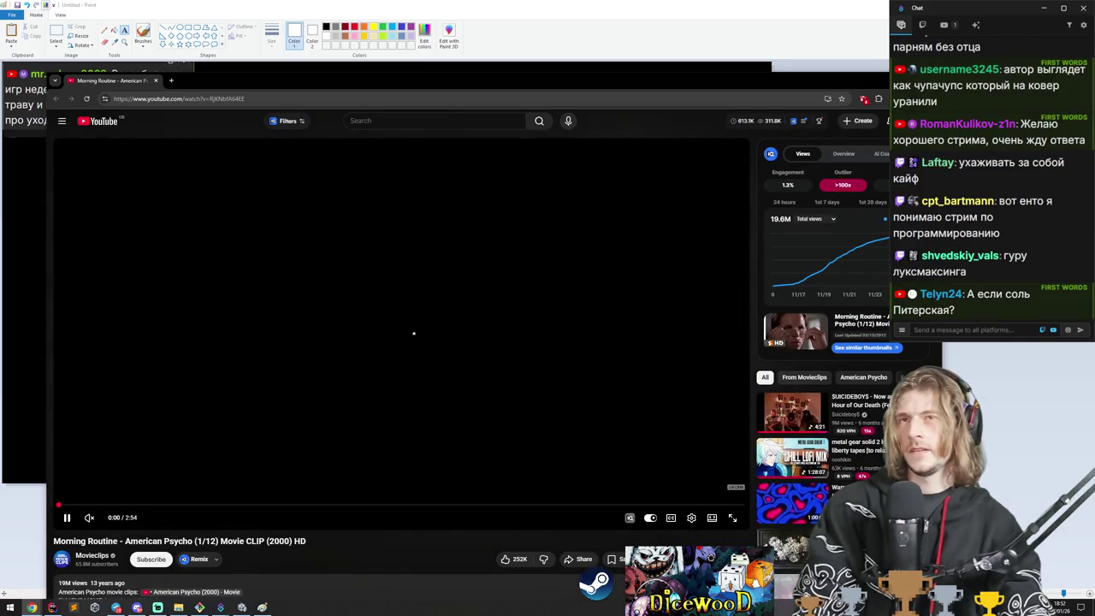
Bring the Morning Routine video forward and exit fullscreen on the CS Surf footage window.
left_click(32, 607)
mouse_move(31, 607)
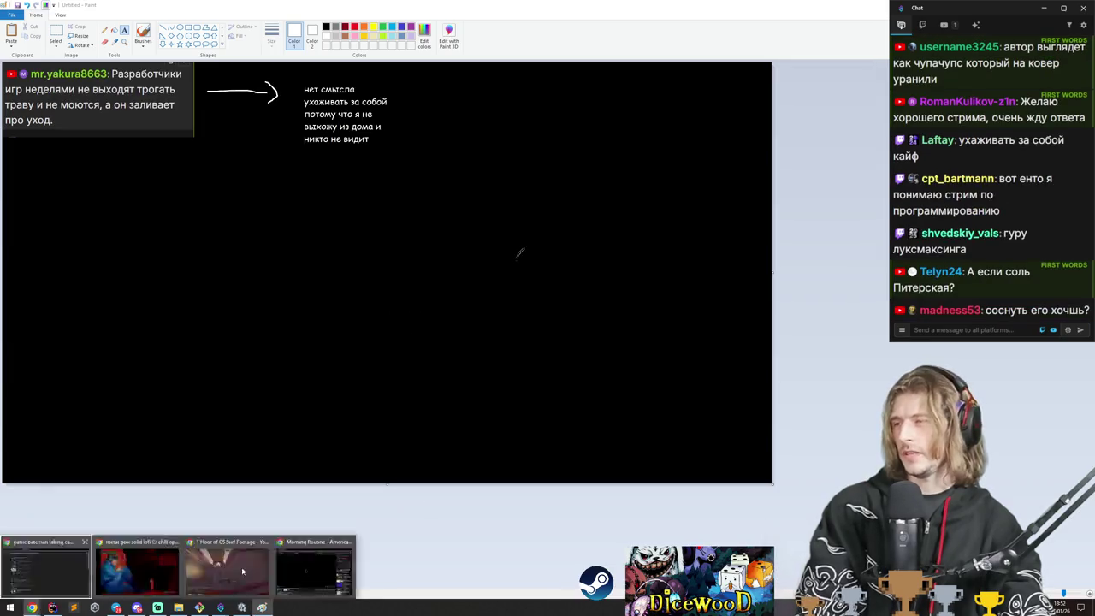
left_click(314, 569)
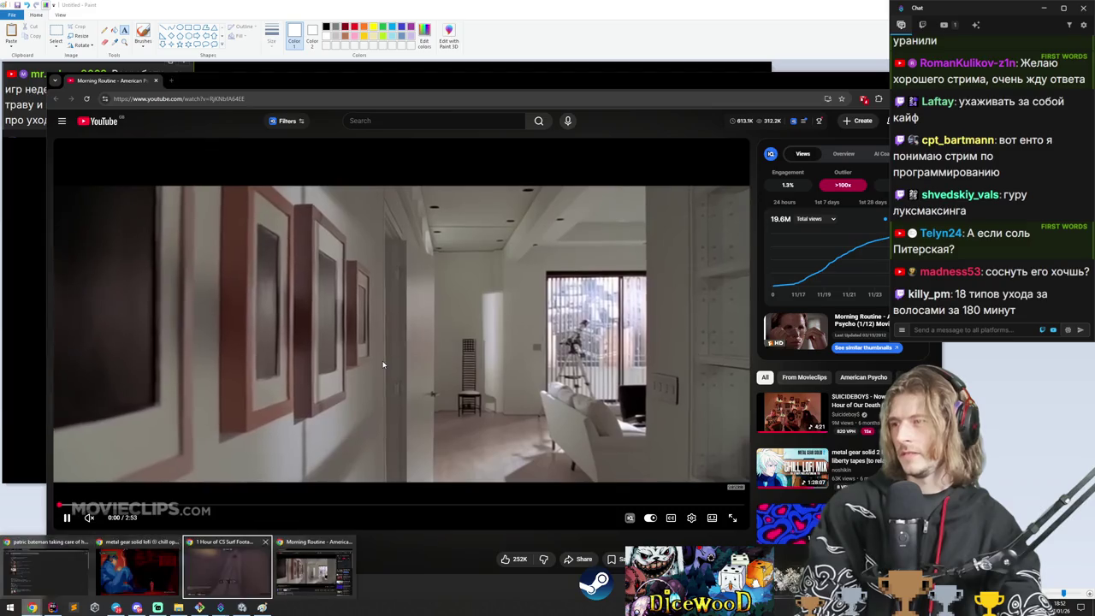
left_click(227, 569)
key("Escape")
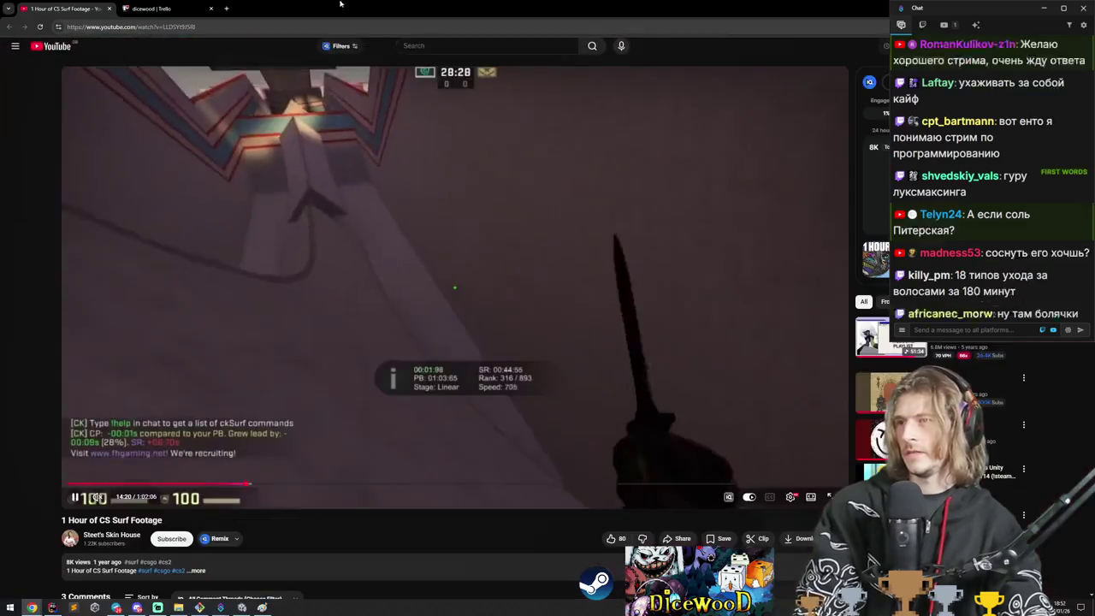
Play the Morning Routine clip fullscreen briefly, then bring the Paint notes back to the front.
key("alt+Tab")
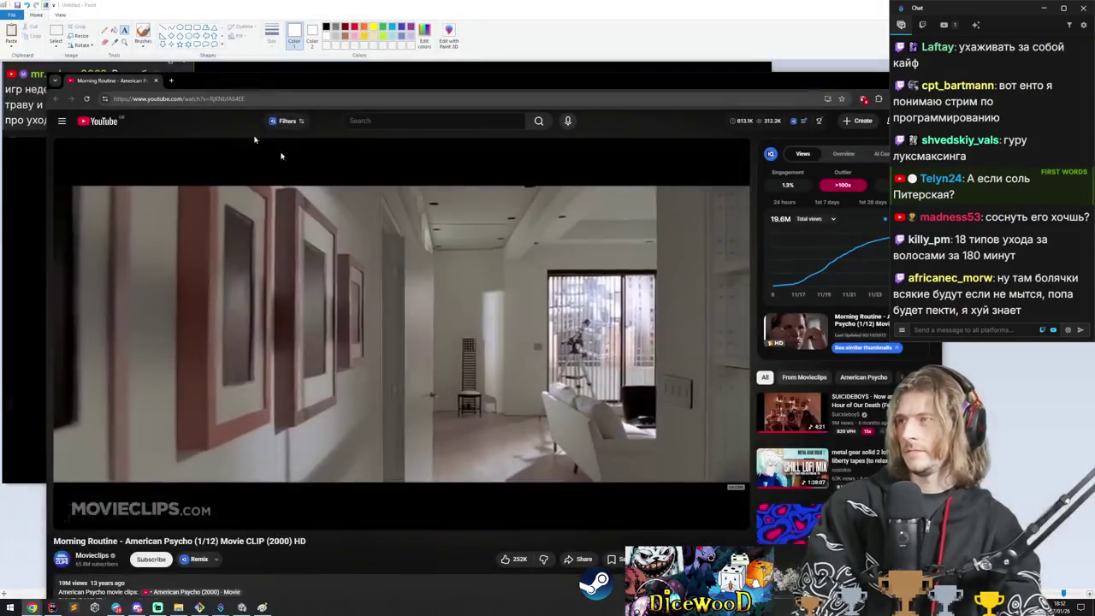
double_click(176, 163)
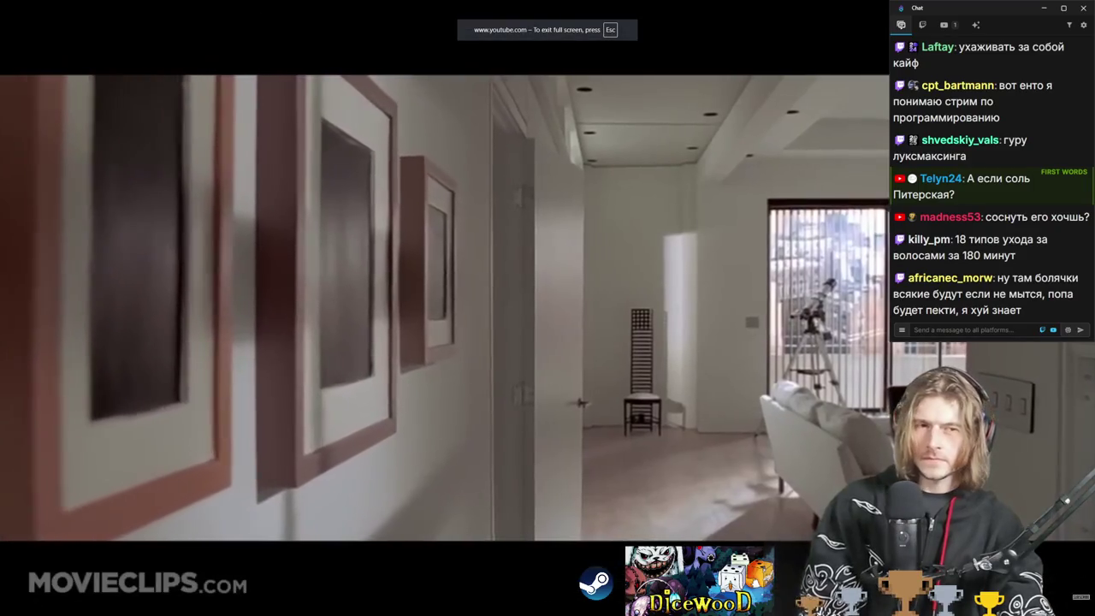
key("Escape")
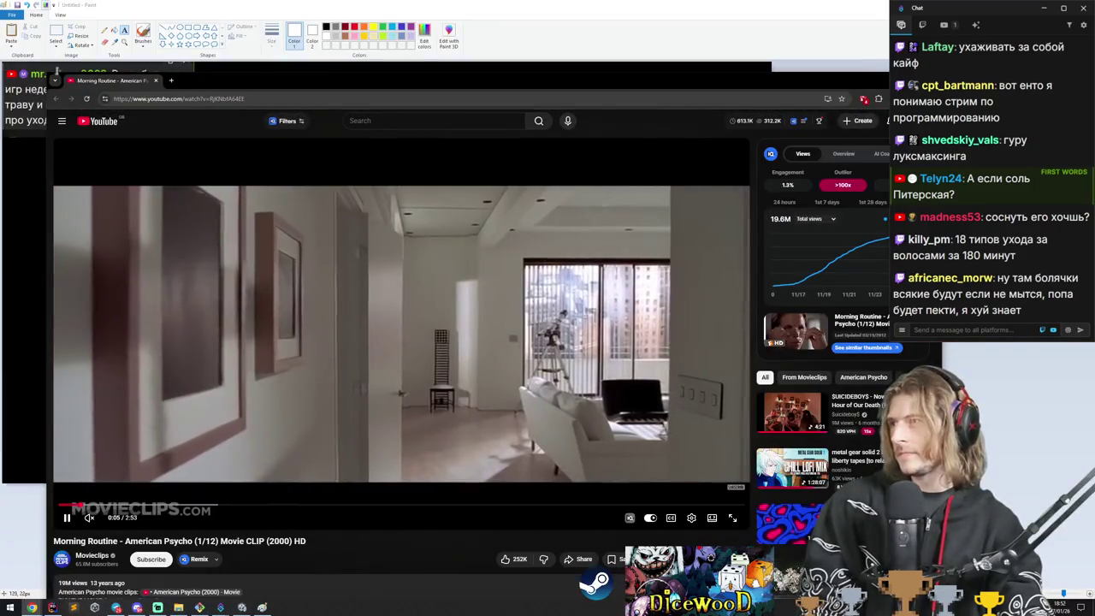
left_click(178, 9)
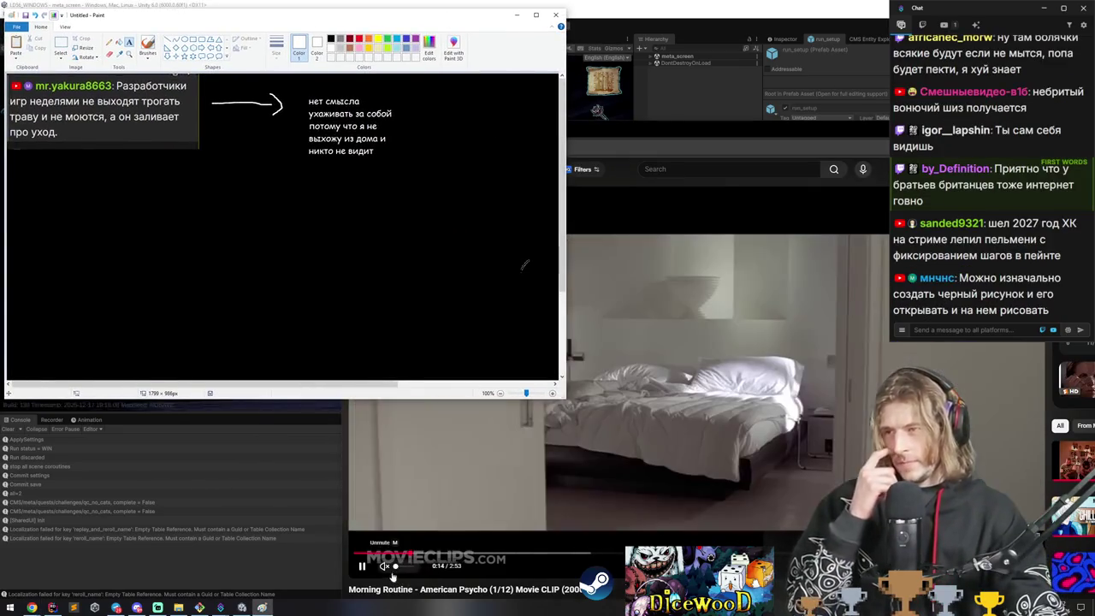
Highlight and clear part of a chat message, then return to Paint's brush.
left_click(1017, 137)
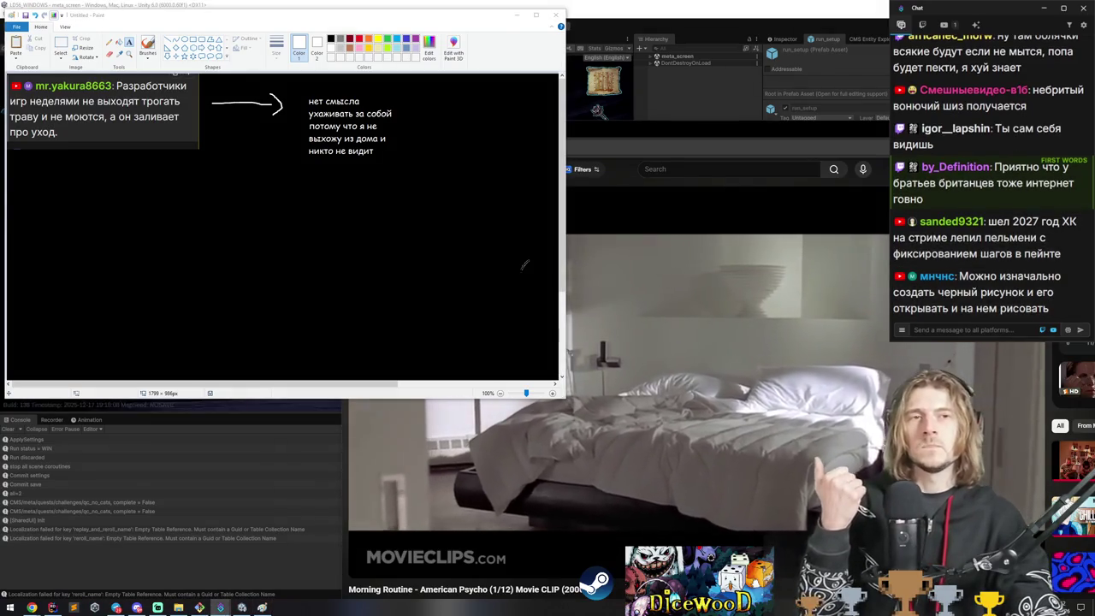
left_click_drag(994, 169, 1013, 195)
left_click(1013, 195)
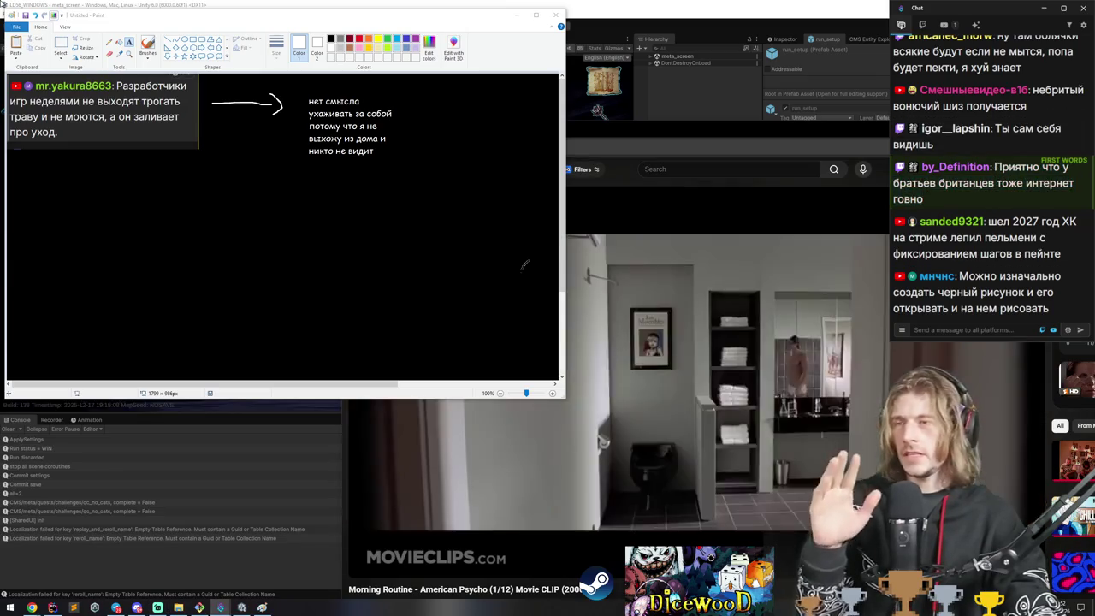
left_click(148, 47)
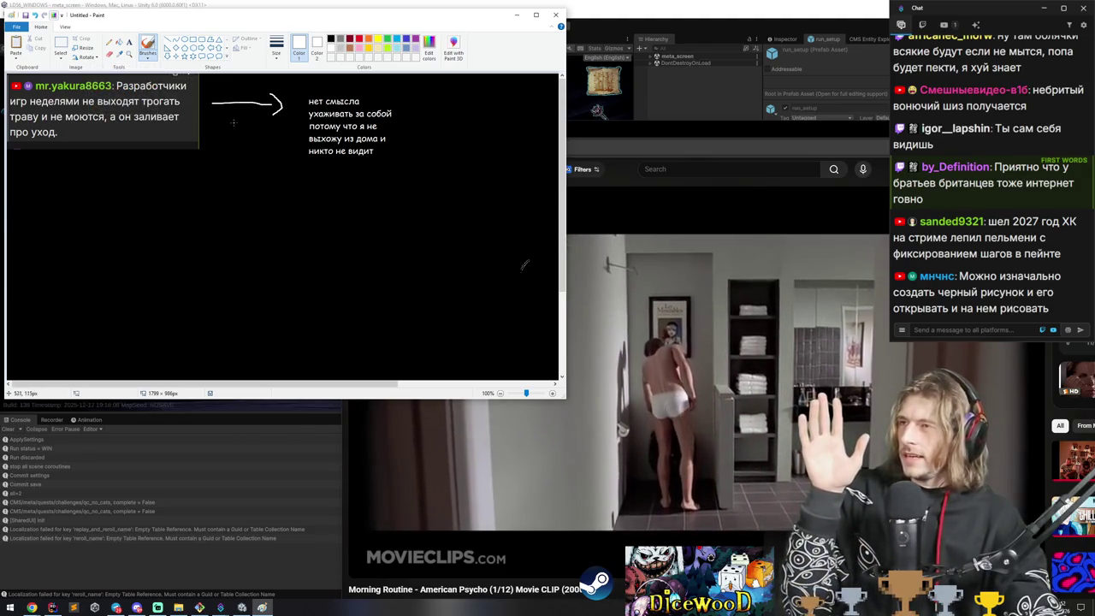
Place a text box at the bent arrow's tip and begin the note 'это все'.
left_click(129, 42)
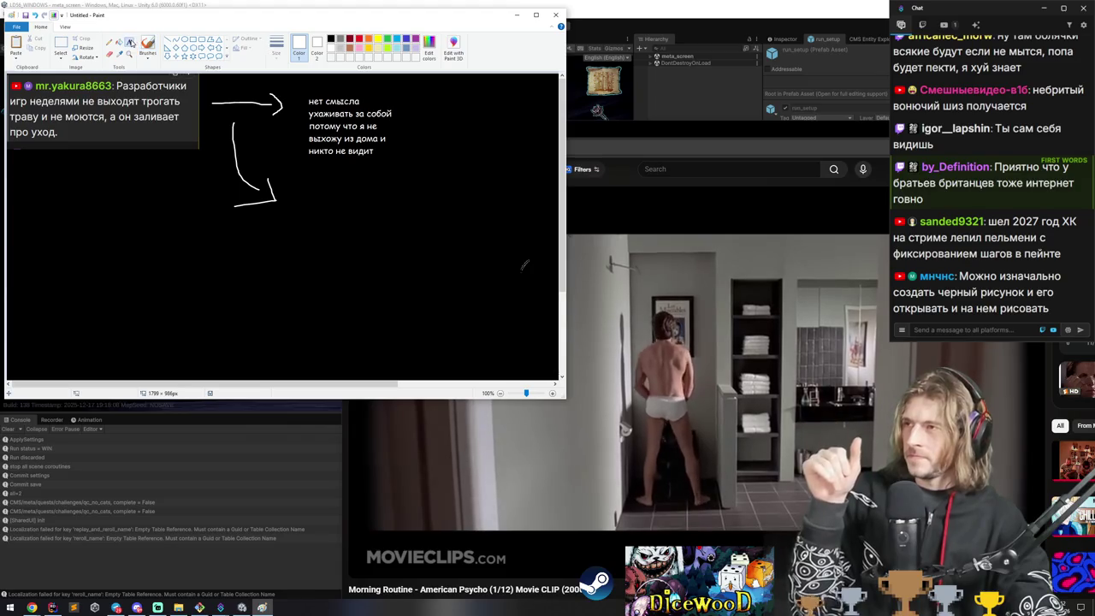
left_click(287, 203)
type("з")
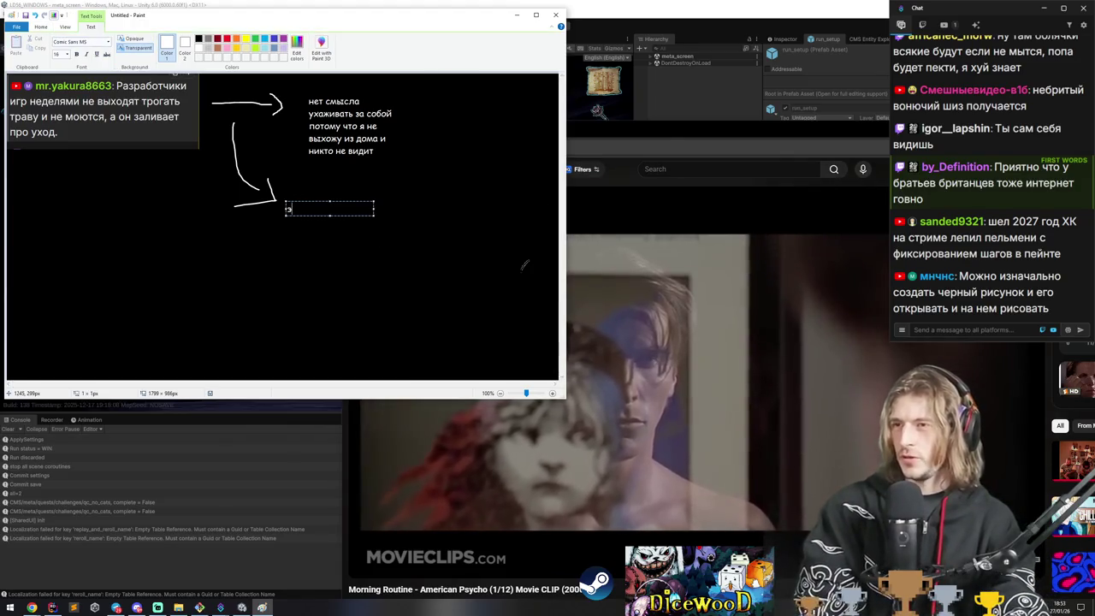
key("BackSpace")
key("BackSpace")
key("BackSpace")
type("то все")
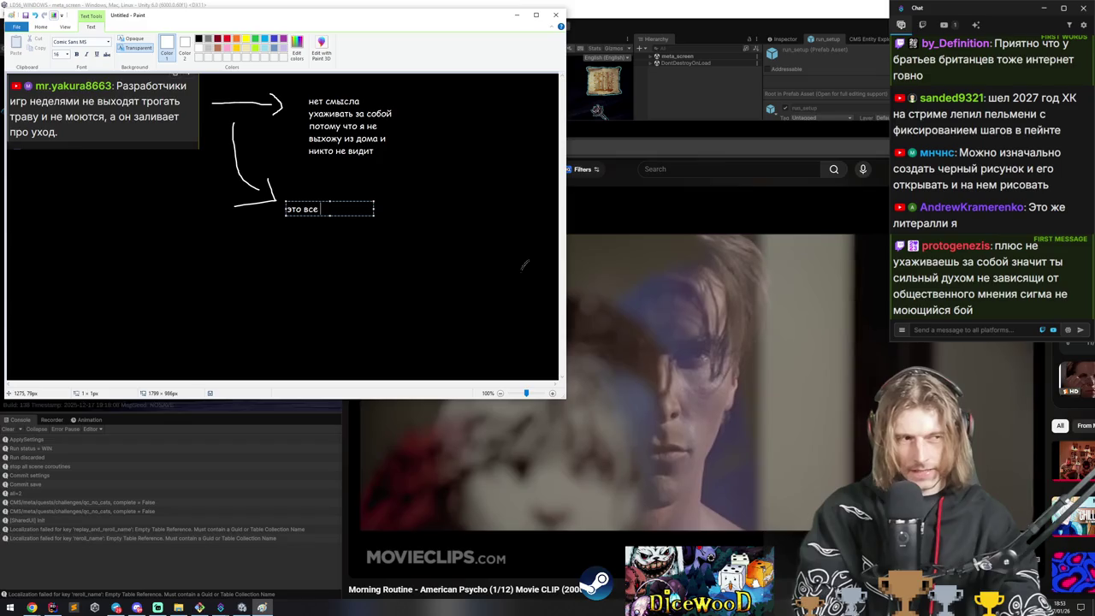
key("alt+Tab")
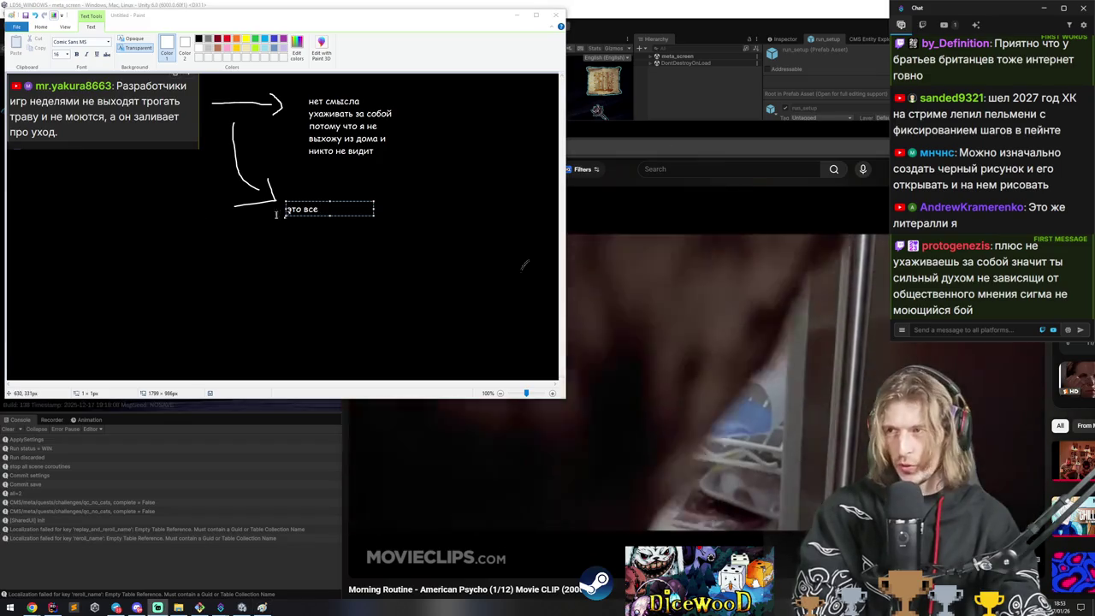
key("alt+Tab")
Finish the note '"пустое" поверхностное внешний фактор, настоящая красота внутри' and commit it.
type(" пуст")
key("ctrl+Left")
type("\"")
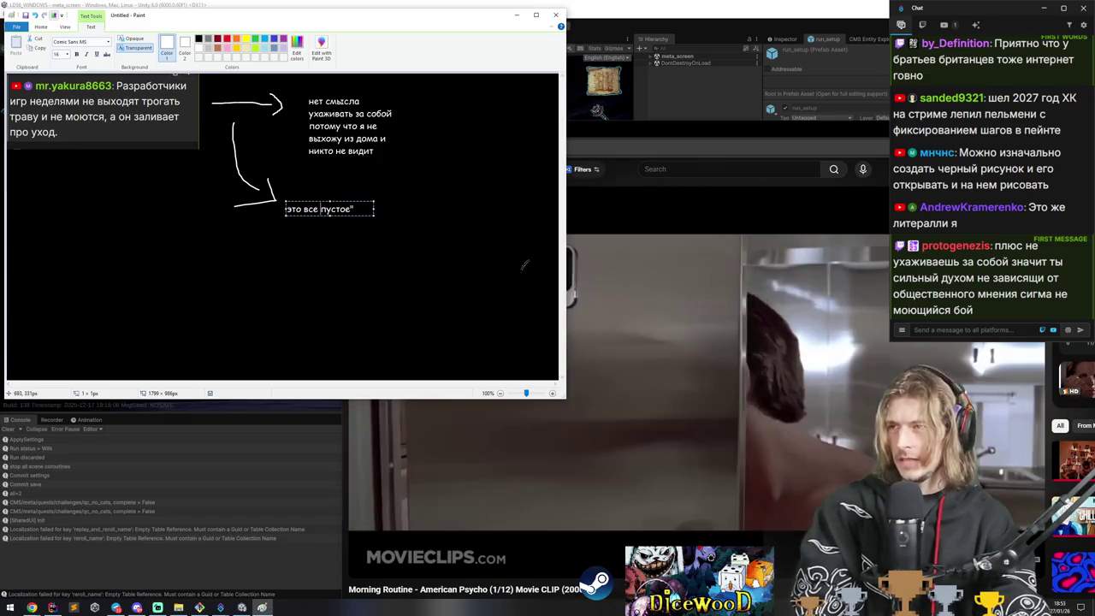
key("End")
type("\" поверх")
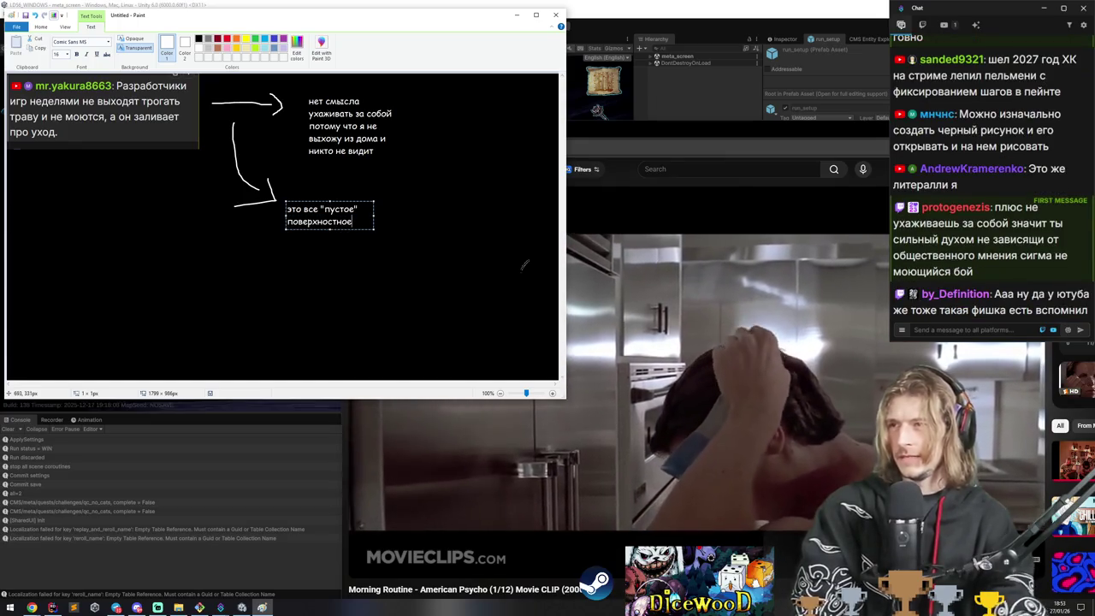
key("Return")
type("внешний фактор")
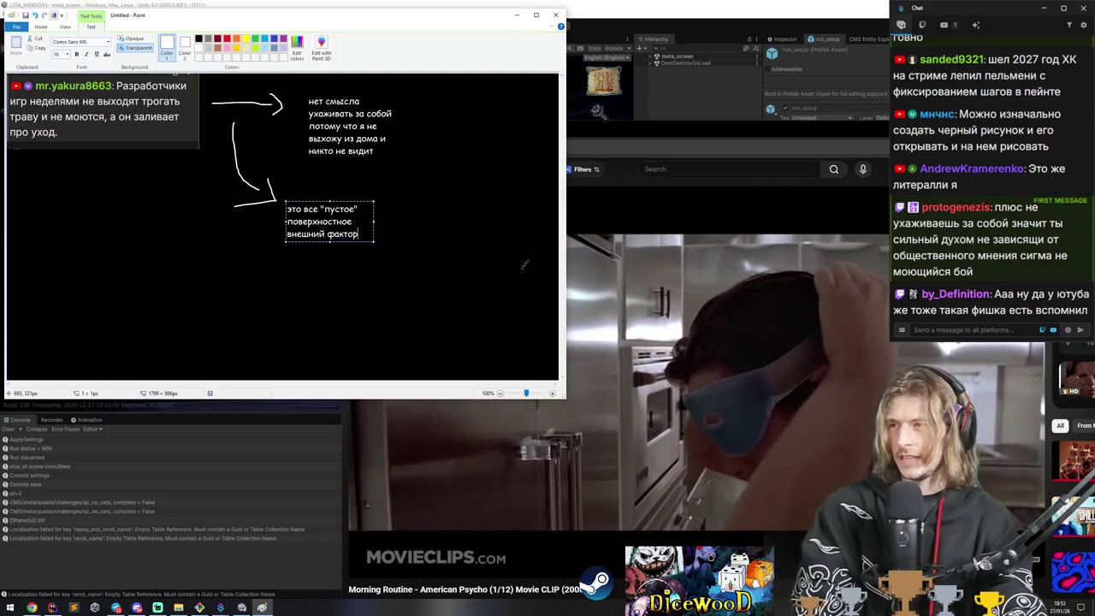
key("Return")
key("Return")
type("настоящая в")
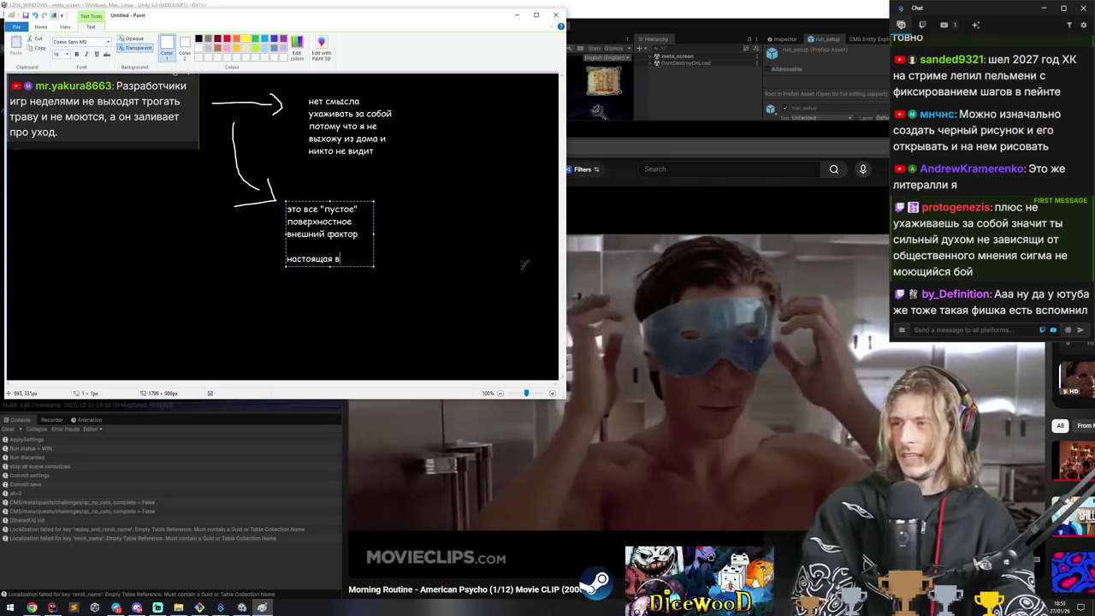
type("а в нутри")
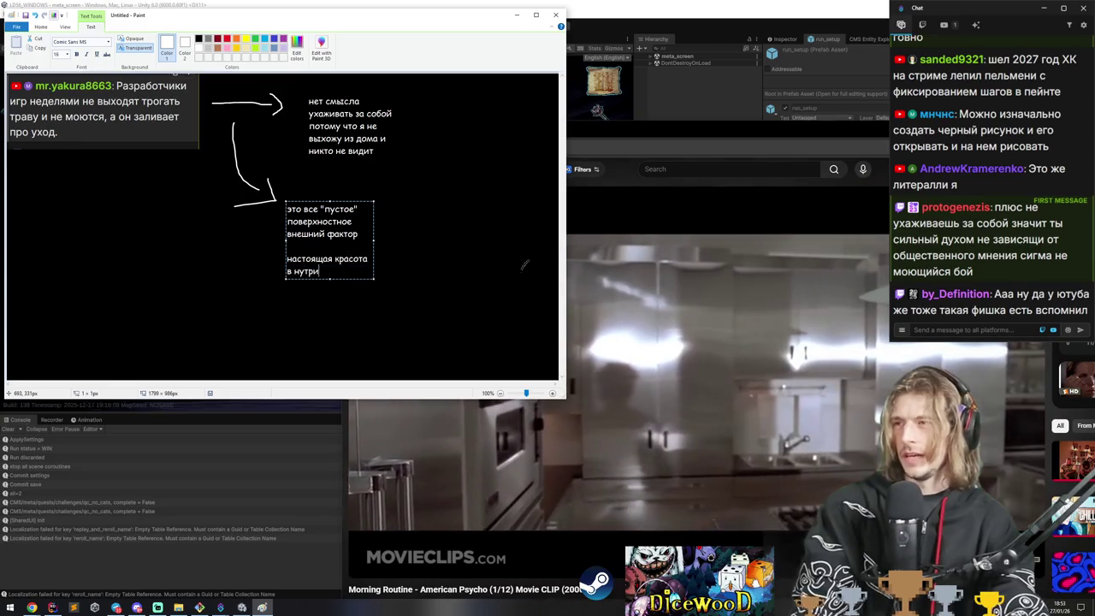
key("Left")
key("Left")
key("Left")
key("BackSpace")
left_click(423, 274)
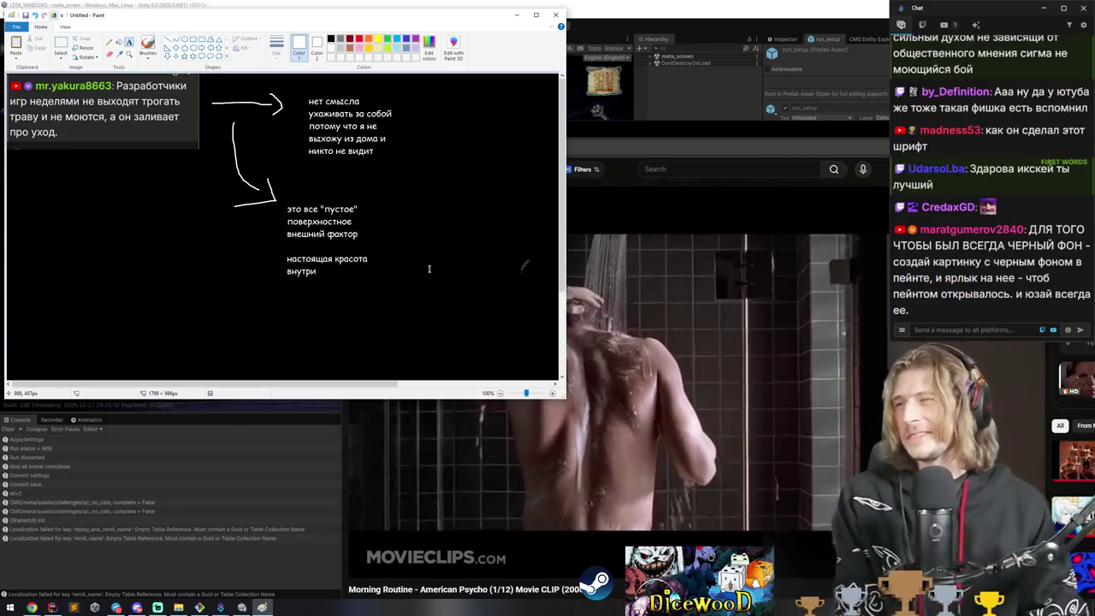
left_click(148, 44)
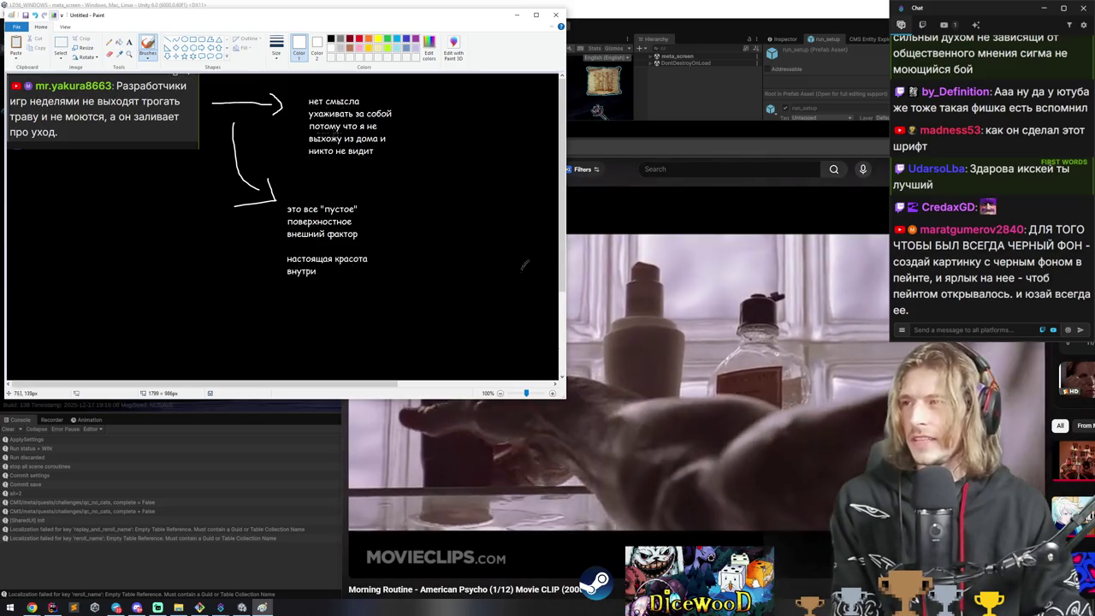
Draw a curved arrow down from the previous note, with a hook at its end.
mouse_move(400, 145)
left_mouse_down()
mouse_move(412, 276)
mouse_move(369, 356)
left_mouse_up()
left_click_drag(374, 200, 410, 308)
scroll(386, 272, "down", 3)
mouse_move(370, 239)
left_mouse_down()
mouse_move(352, 249)
mouse_move(371, 255)
left_mouse_up()
scroll(347, 286, "up", 2)
scroll(347, 287, "down", 2)
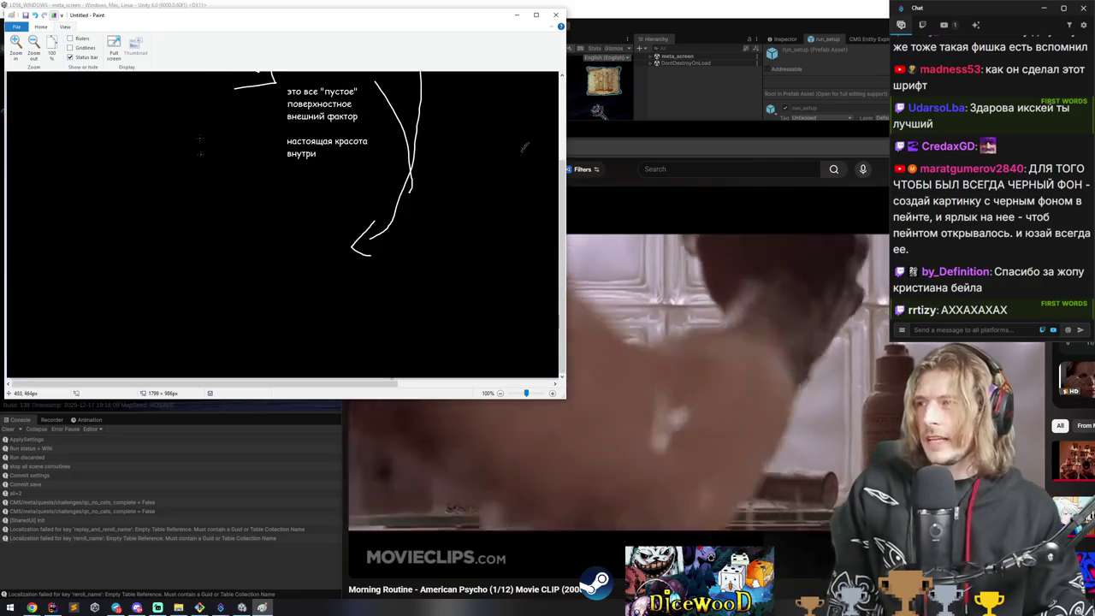
scroll(347, 287, "up", 2)
Add the note 'в тот момент когда вы что то делаете для себя' beside the arrow.
left_click(129, 43)
scroll(282, 244, "down", 2)
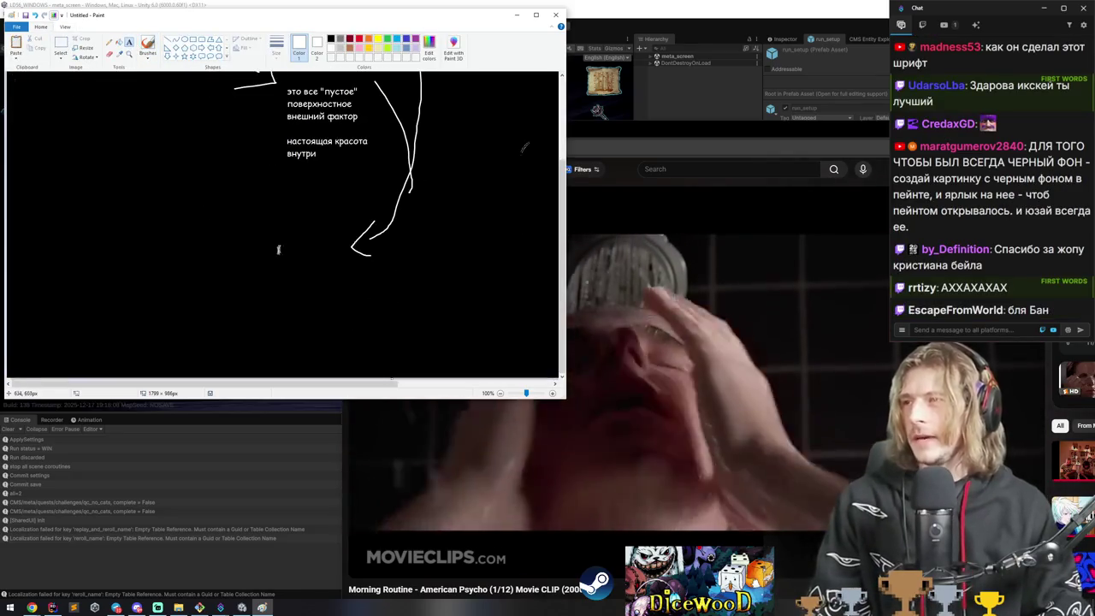
left_click(272, 228)
type("в тот")
key("Return")
type("момент когда")
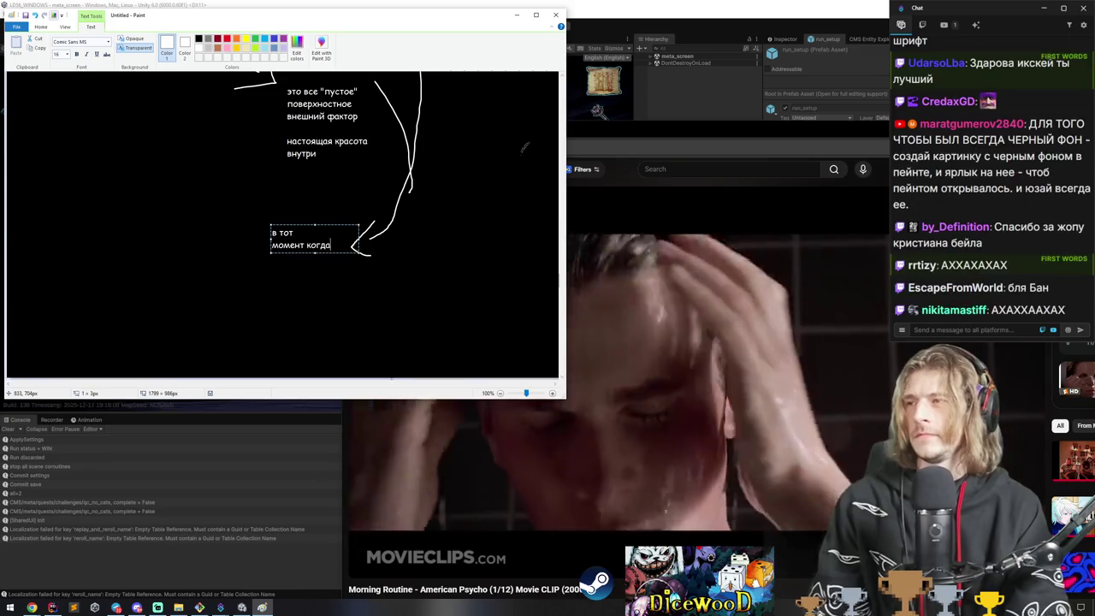
type(" вы что то делаете для себя")
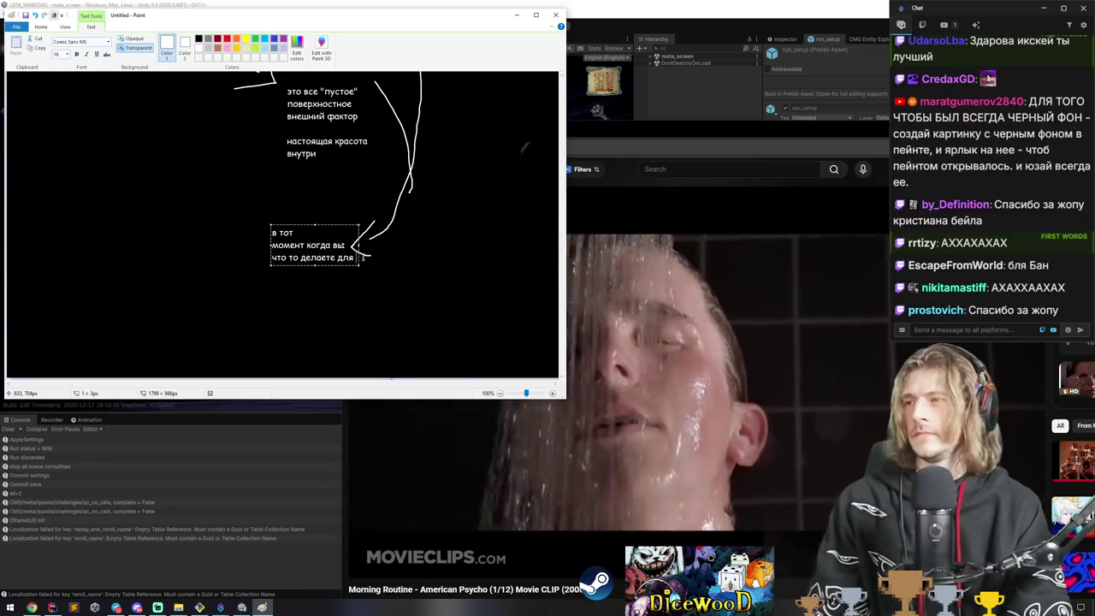
left_click(449, 225)
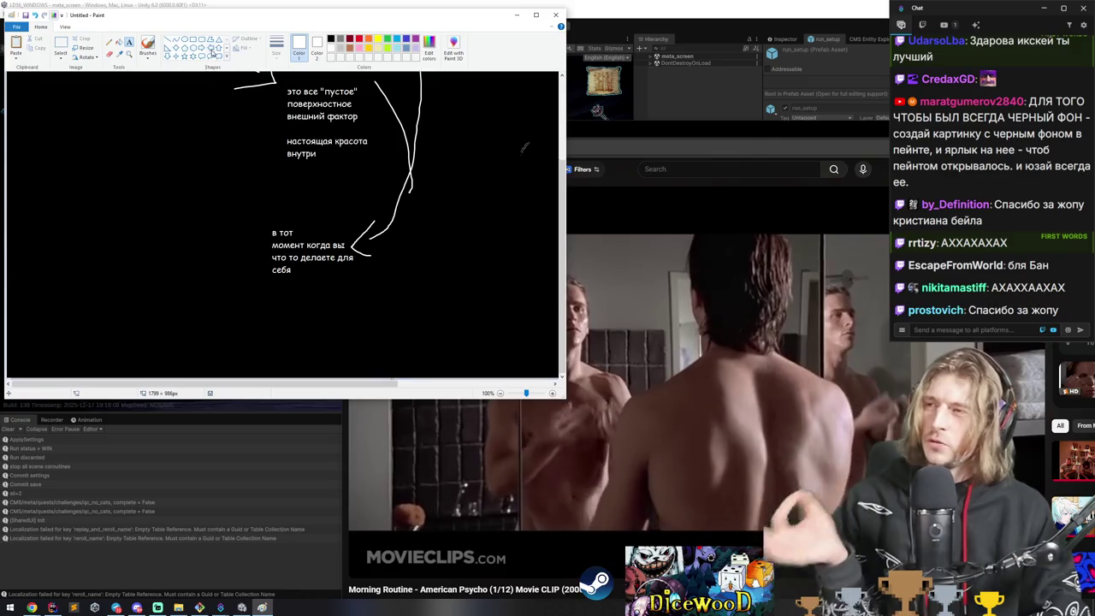
Draw a plain-brush arrow down-left and add the note 'вы переключаете мозг в другой режим'.
left_click(147, 53)
left_click(98, 77)
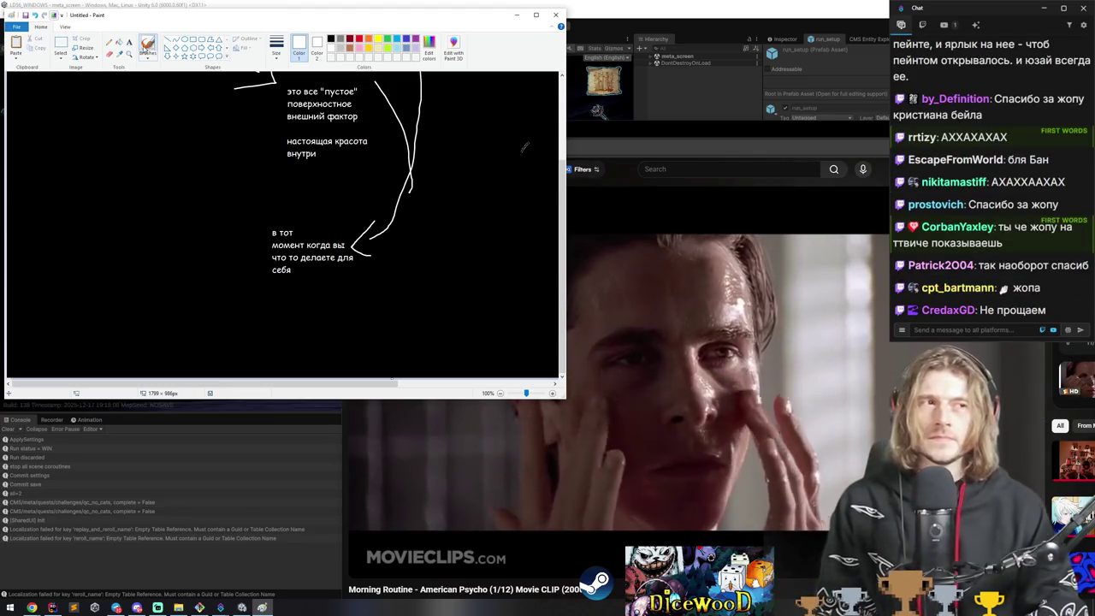
mouse_move(263, 239)
left_mouse_down()
mouse_move(228, 267)
mouse_move(240, 269)
left_mouse_up()
left_click(129, 41)
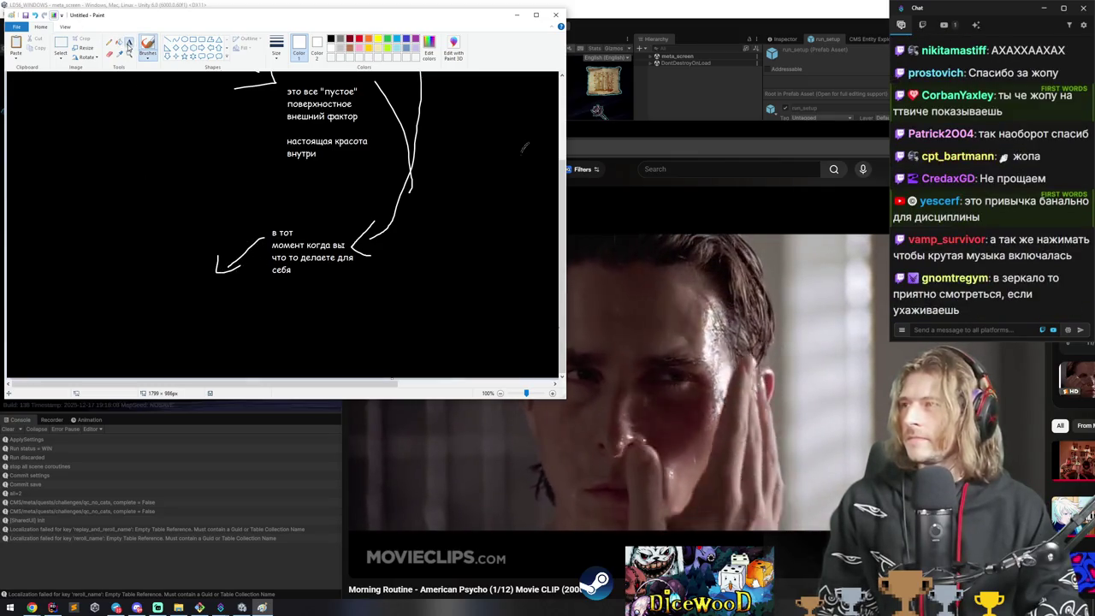
left_click(184, 265)
type("вфы")
key("BackSpace")
key("BackSpace")
type("ы переклю")
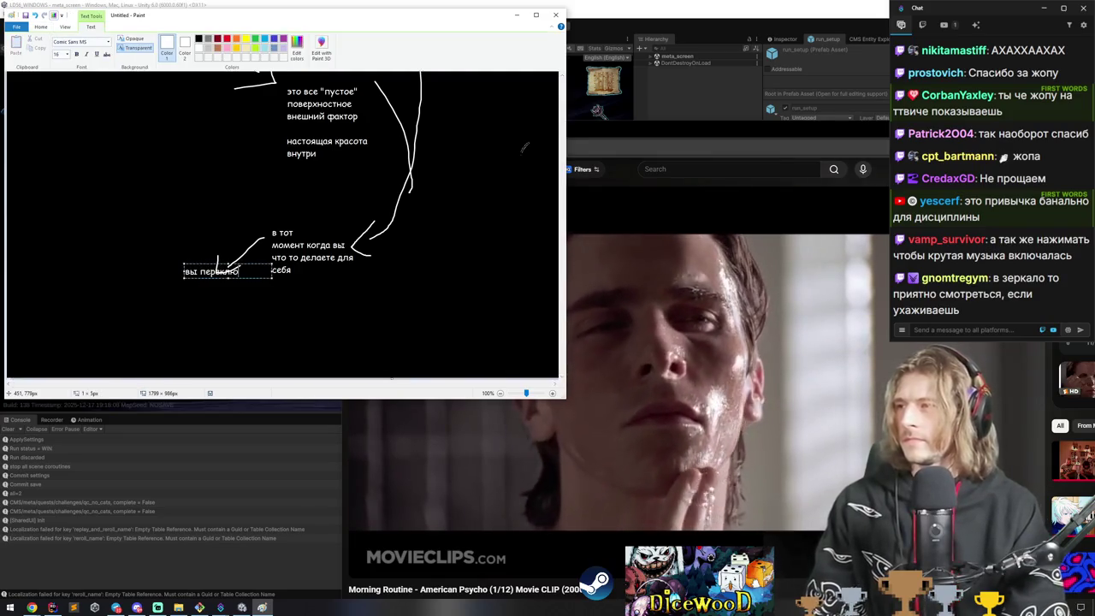
type("чаете мозг в другой же")
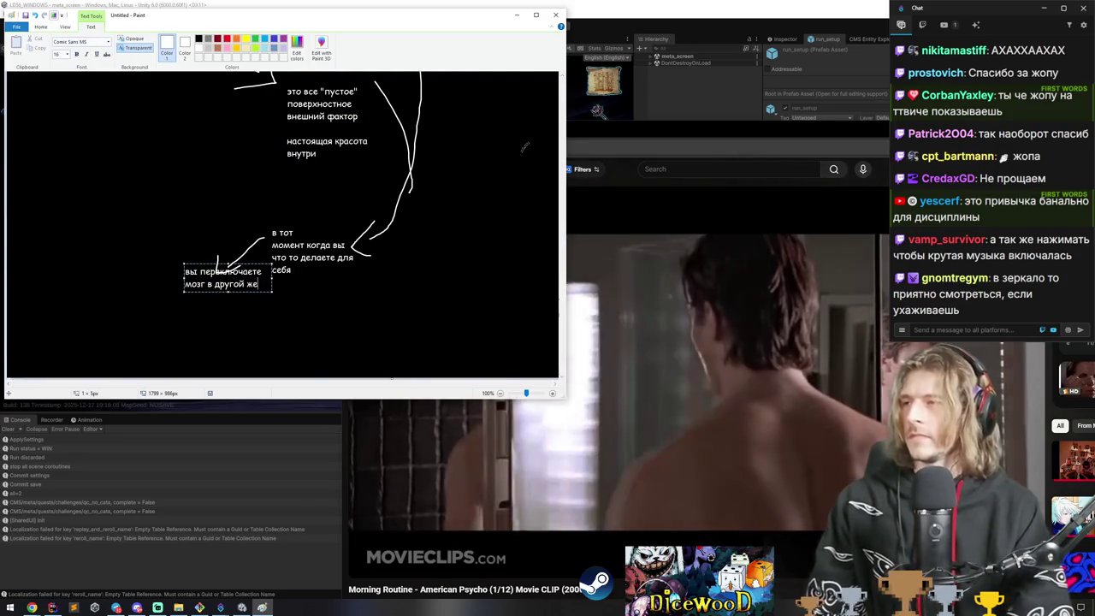
key("BackSpace")
key("BackSpace")
type("режим")
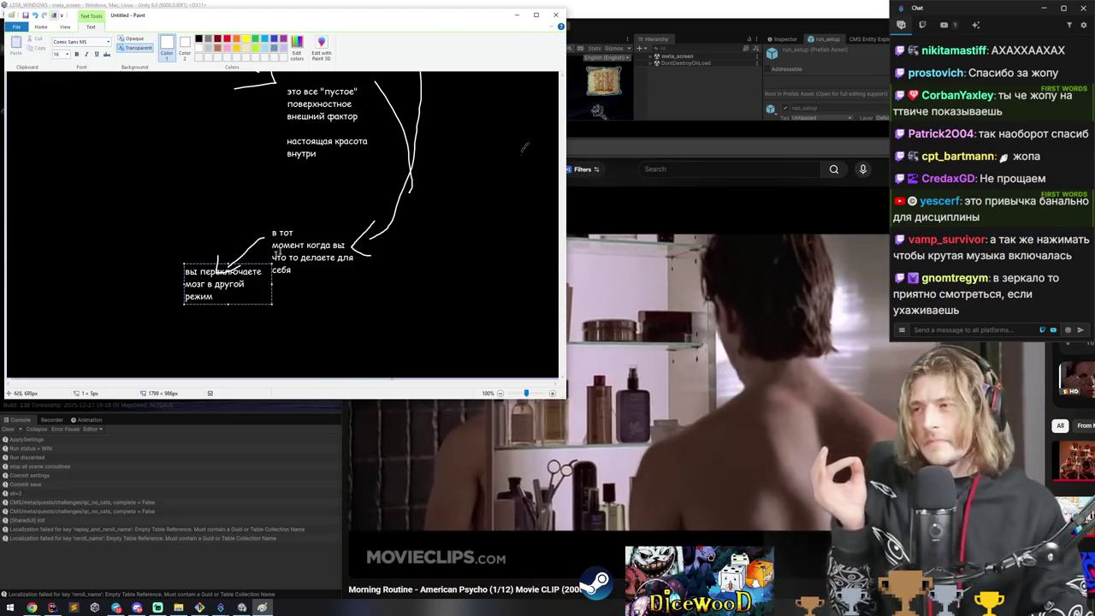
mouse_move(186, 282)
left_mouse_down()
mouse_move(182, 296)
mouse_move(140, 305)
left_mouse_up()
left_click(342, 334)
Add the note 'режим активного действия для улучшения своей жизни' left of the curved arrow.
left_click(147, 47)
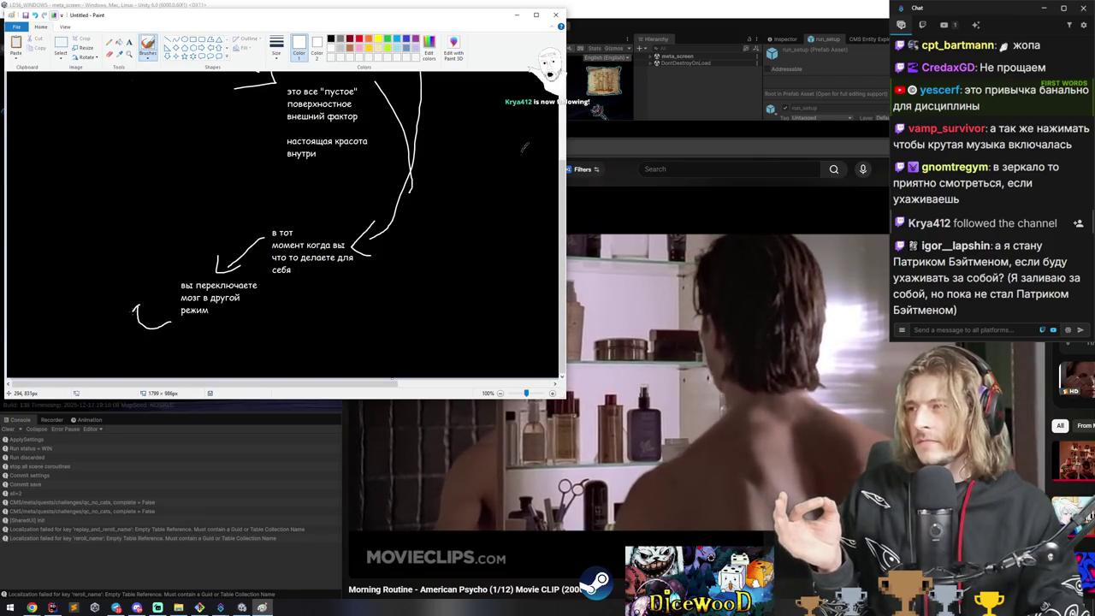
left_click(129, 43)
left_click(116, 284)
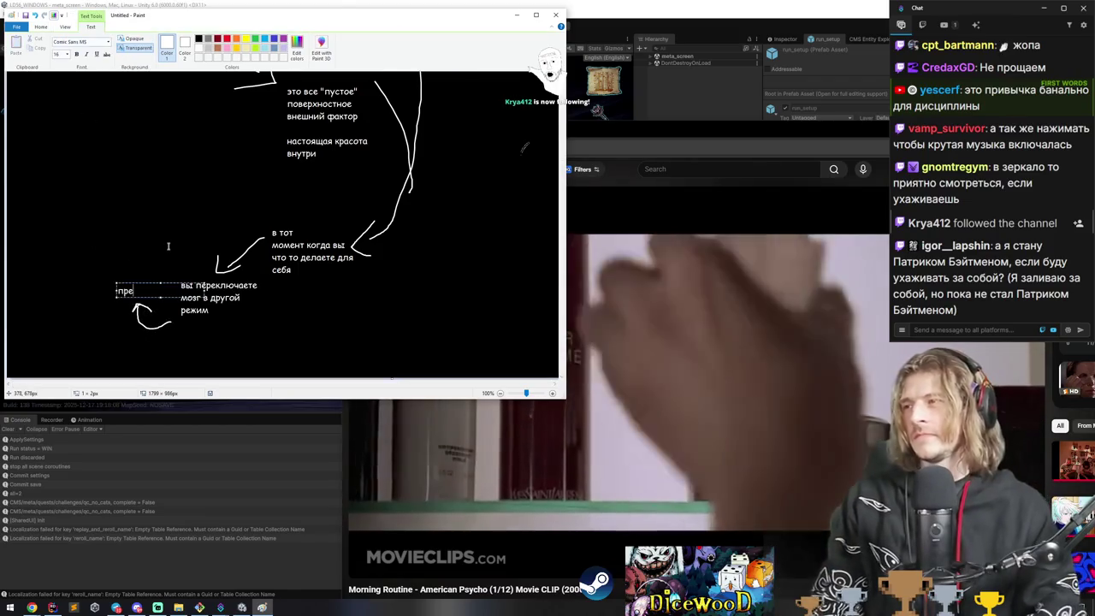
type("режим активного действия для")
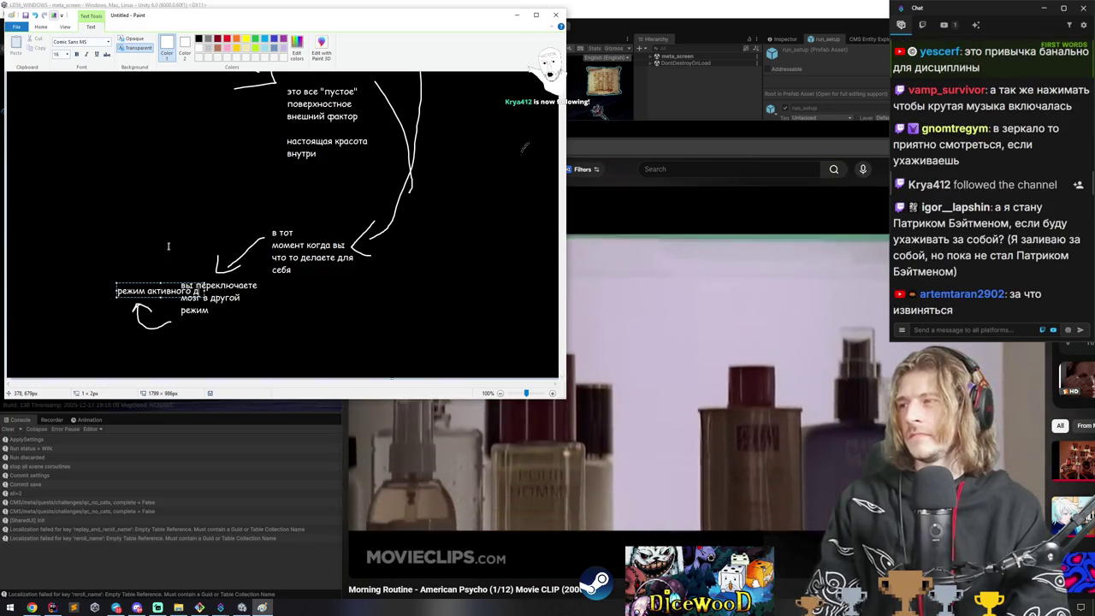
type(" улучшения с")
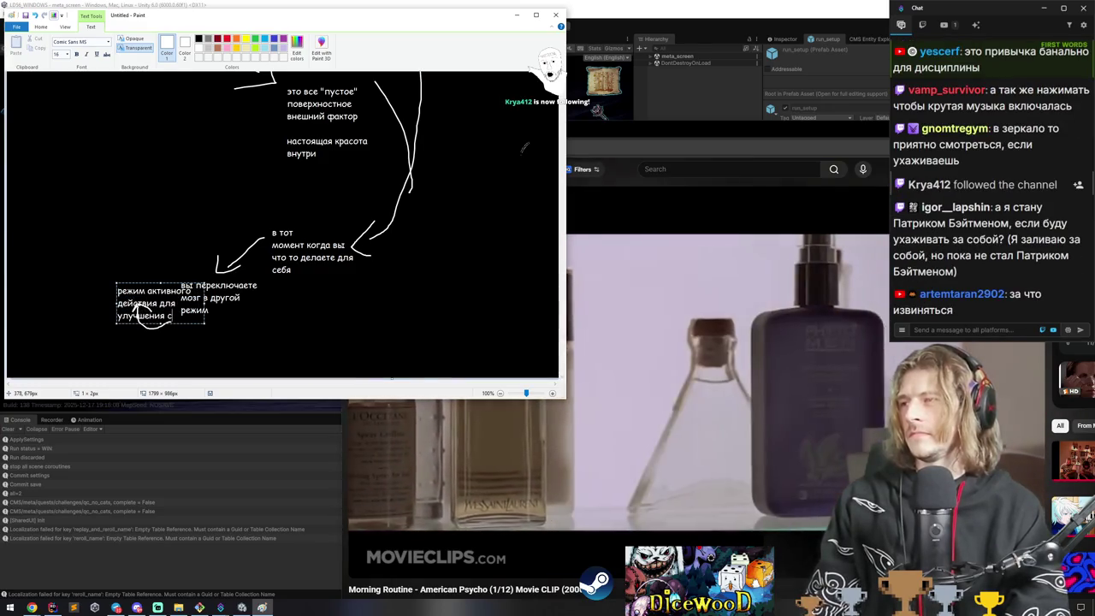
type("воей жизни")
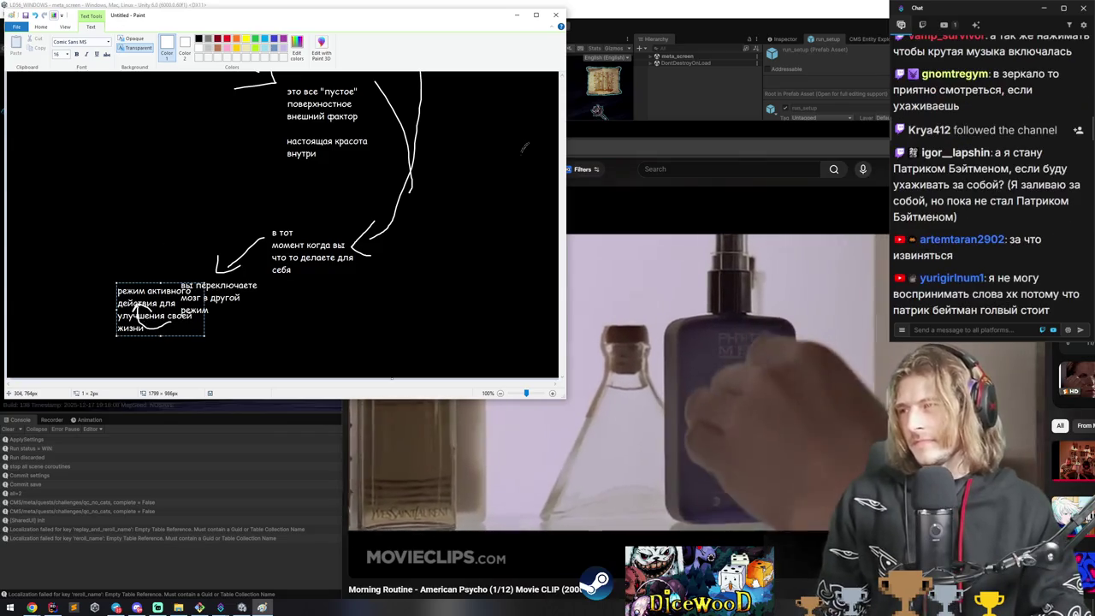
left_click_drag(137, 284, 99, 257)
left_click(120, 128)
left_click(147, 47)
scroll(156, 245, "up", 2)
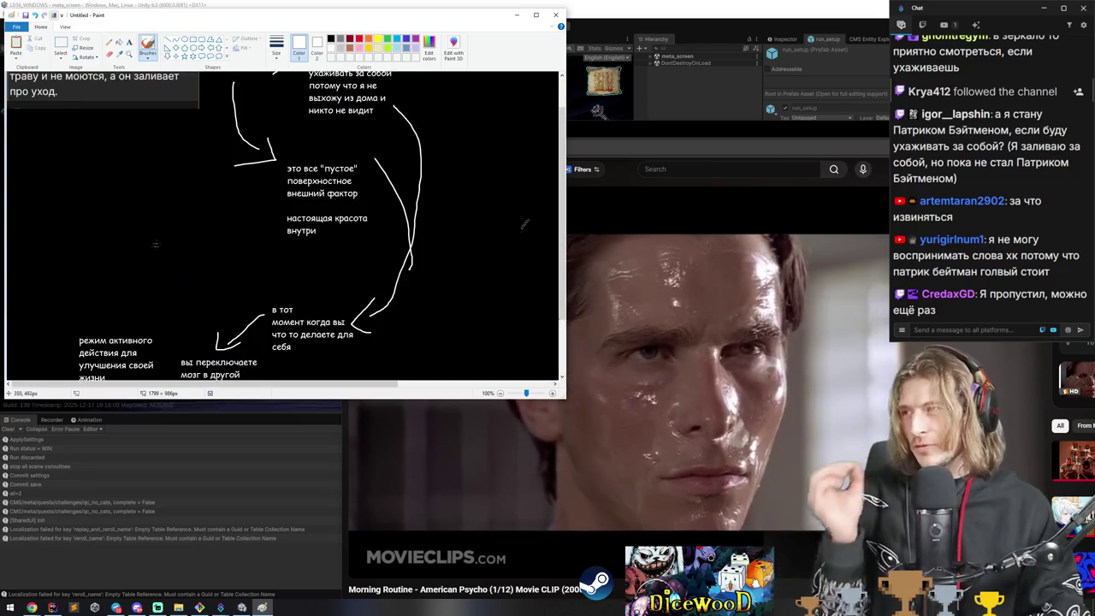
left_click_drag(109, 305, 122, 309)
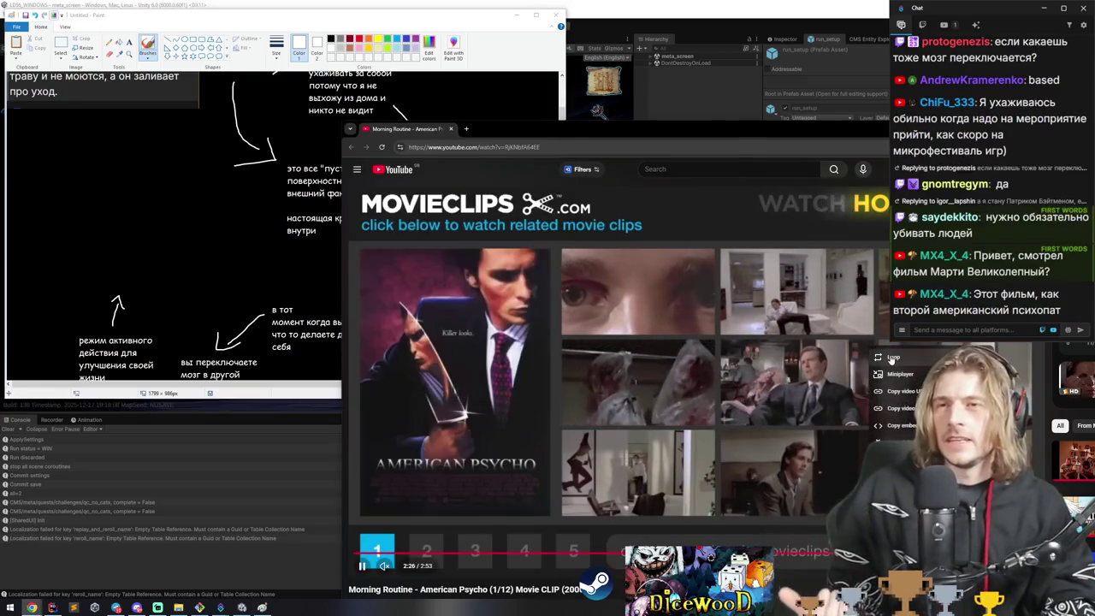
left_click(264, 16)
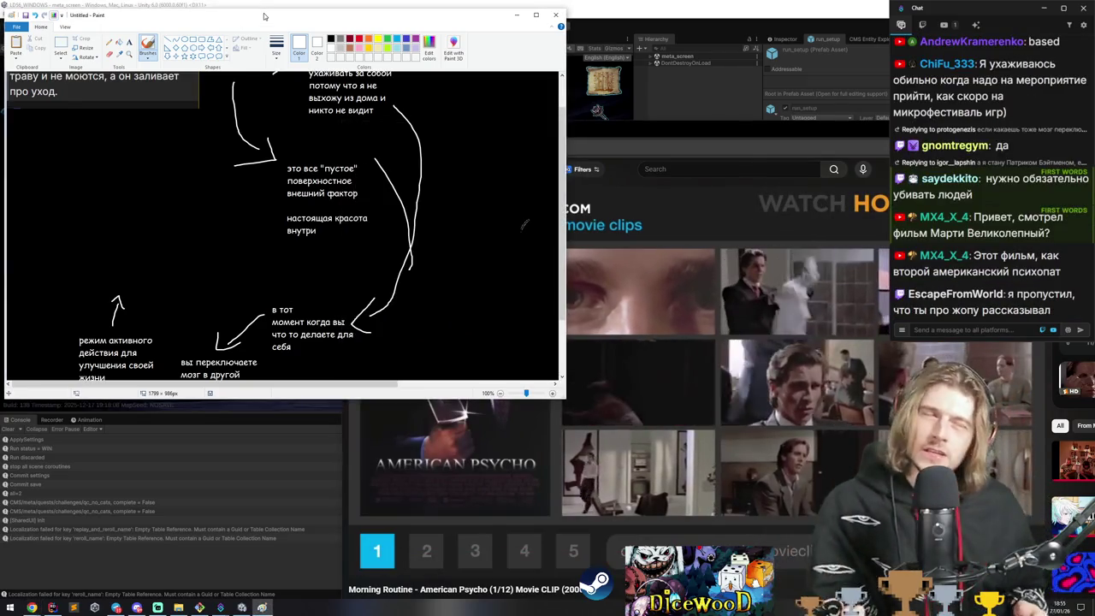
scroll(167, 222, "down", 2)
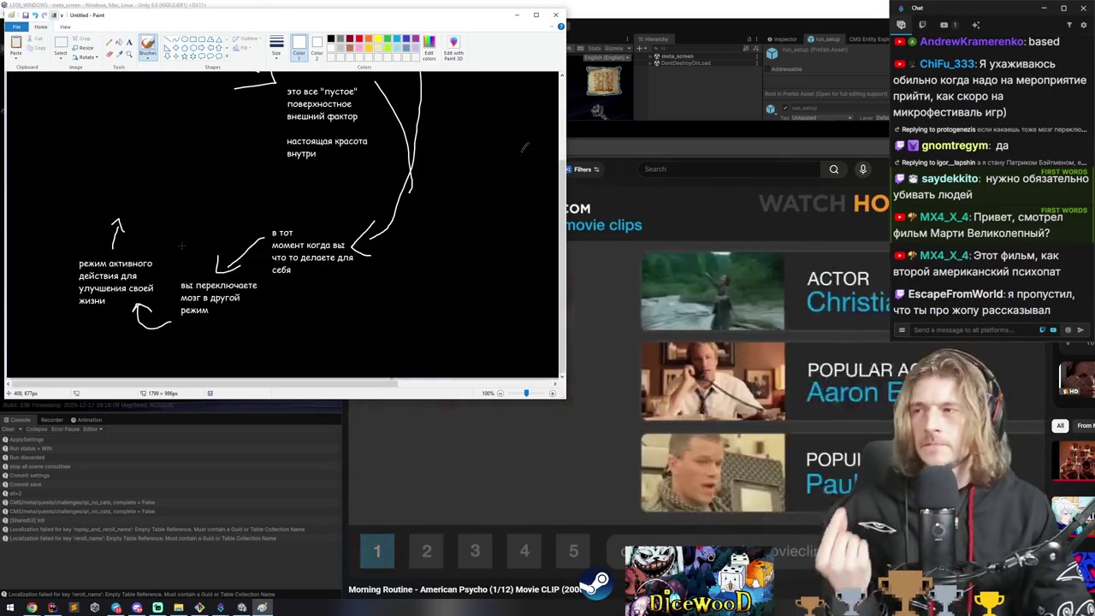
scroll(132, 101, "up", 2)
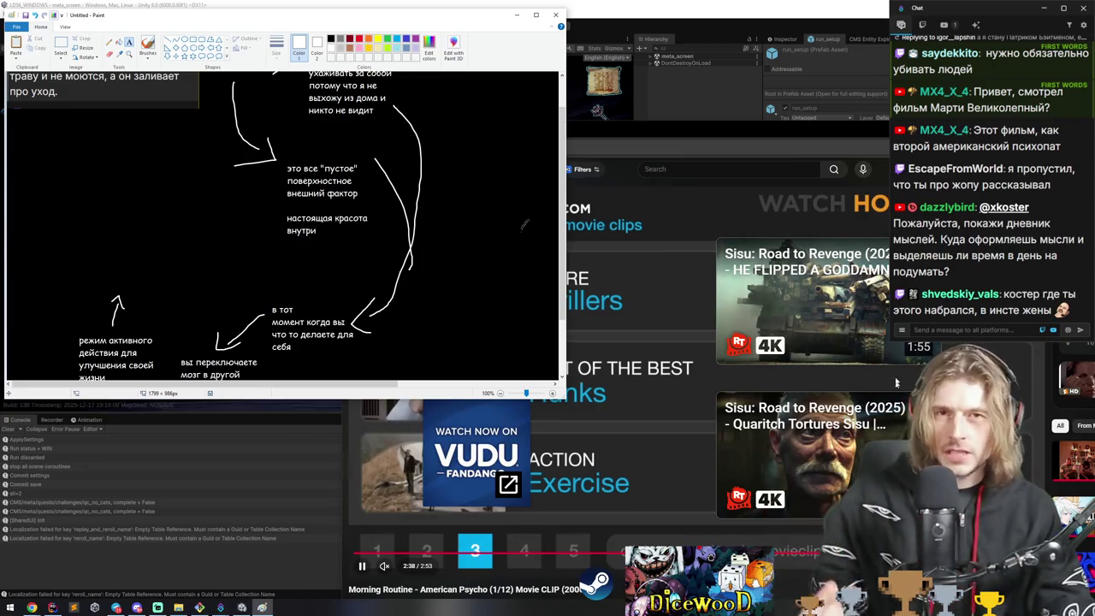
left_click(379, 553)
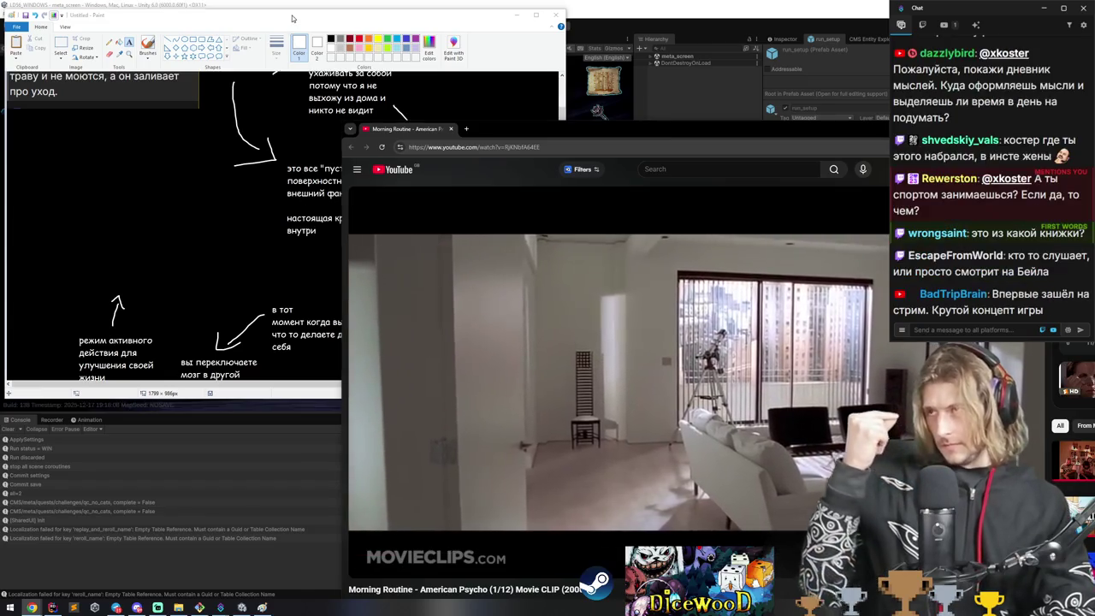
left_click(292, 18)
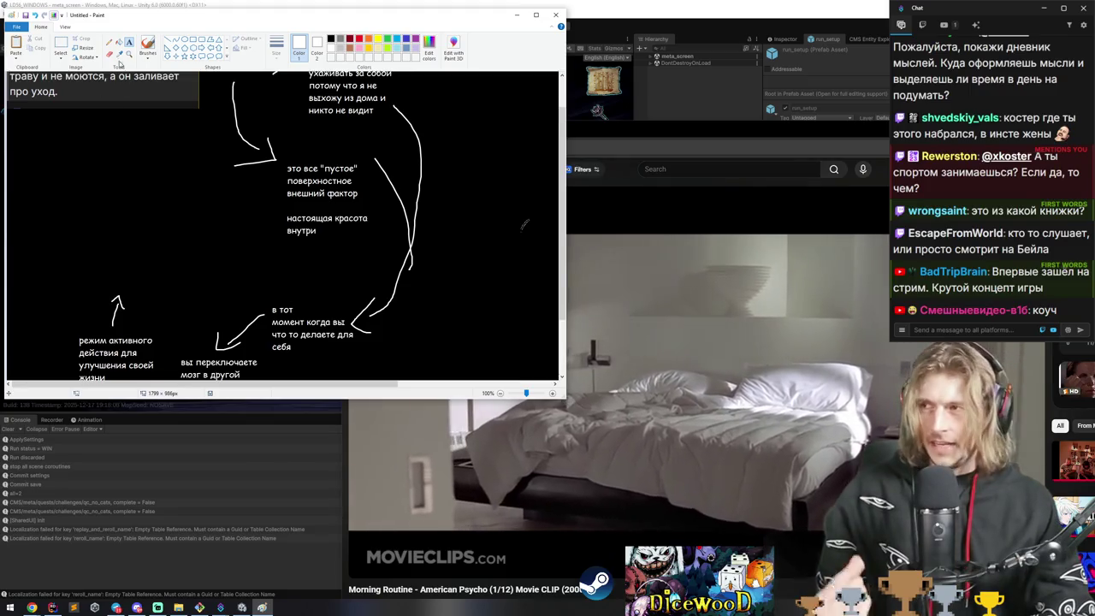
left_click(128, 41)
Type 'игры выглядят неряшливо "да пофигу"' above the left arrow, widen its box, and commit.
left_click(97, 263)
type("ишго")
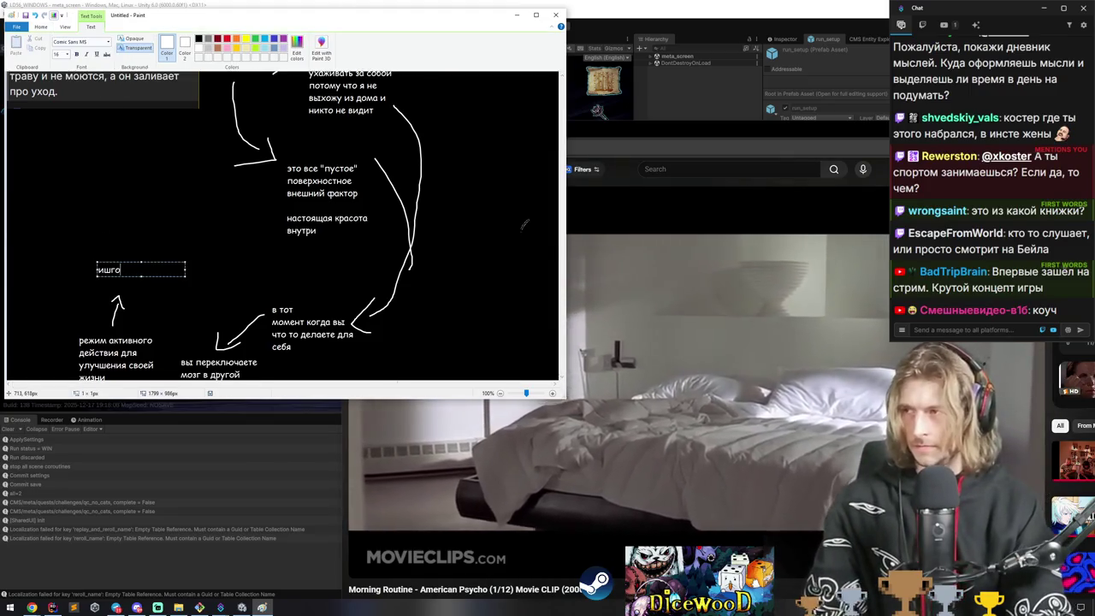
key("BackSpace")
key("BackSpace")
key("BackSpace")
type("г")
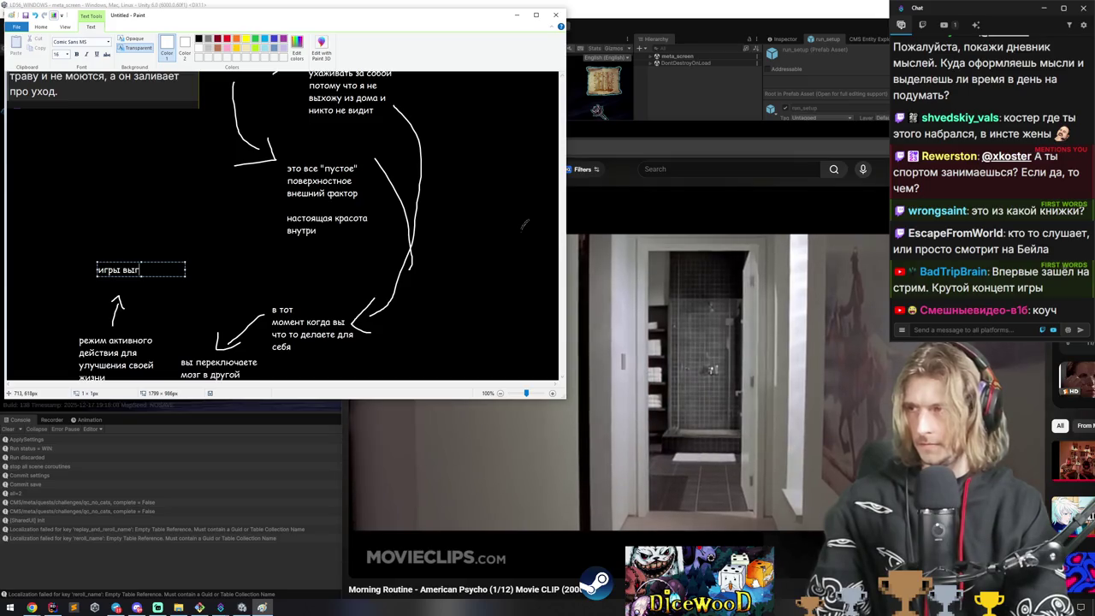
type("шрылядят неряшливо да подигу\"")
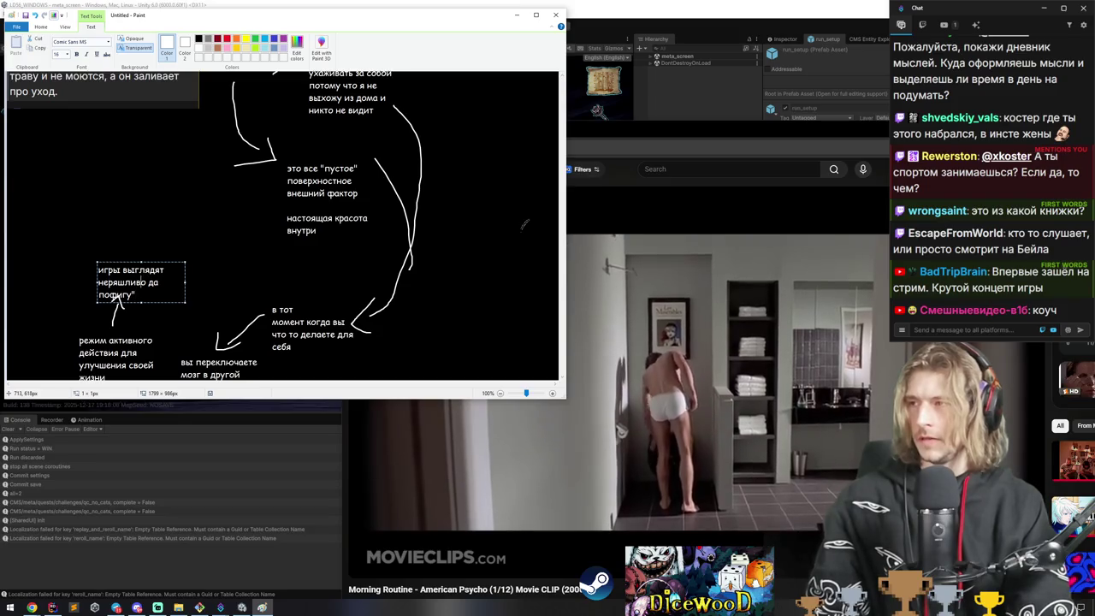
type("\"")
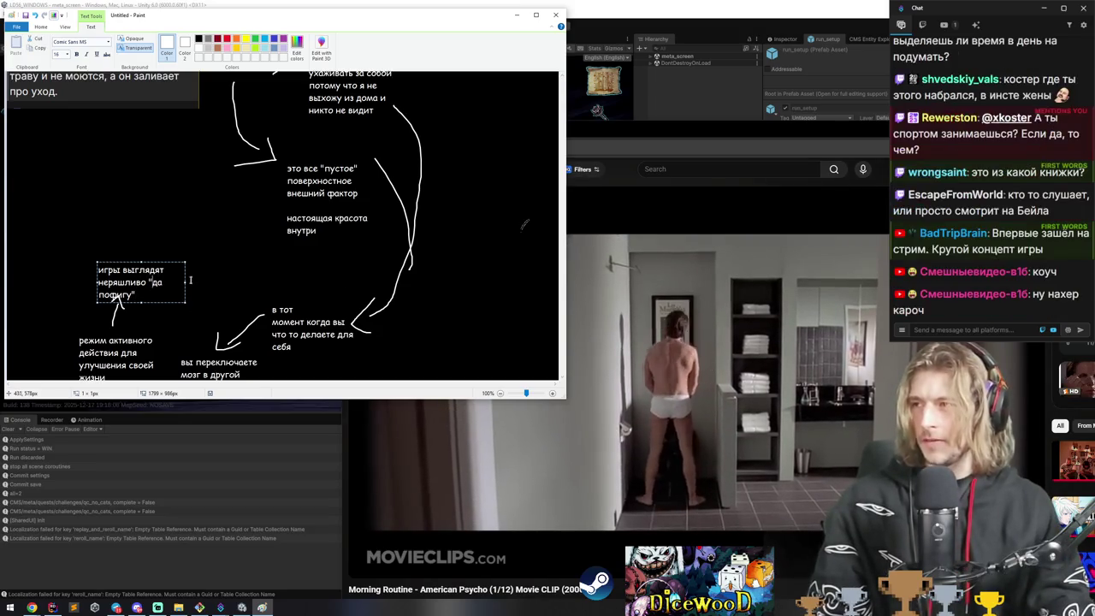
mouse_move(185, 283)
left_mouse_down()
mouse_move(315, 283)
mouse_move(216, 276)
left_mouse_up()
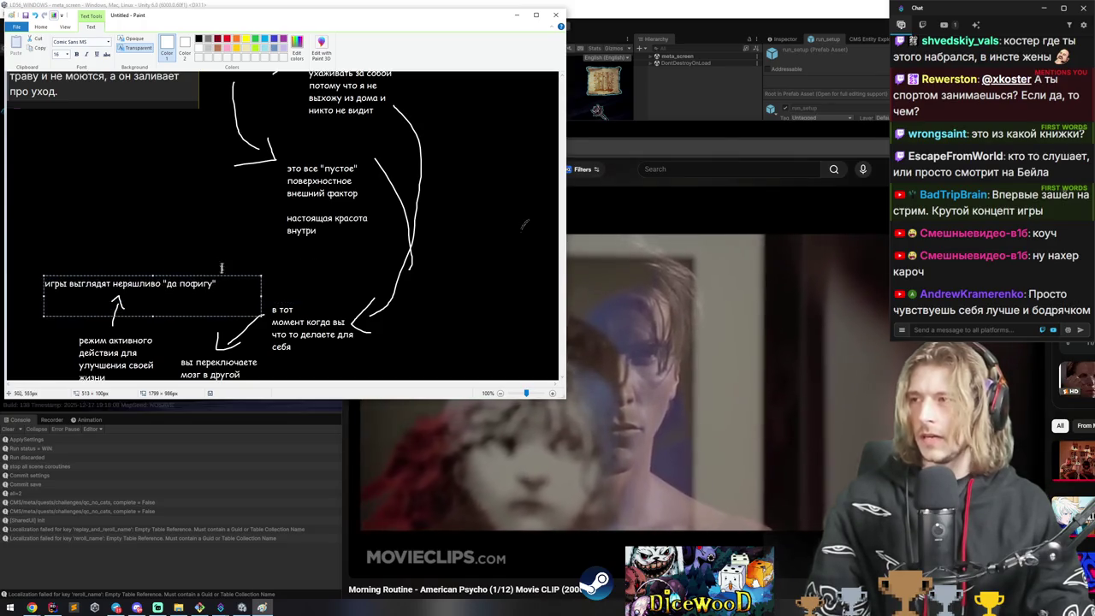
left_click(154, 116)
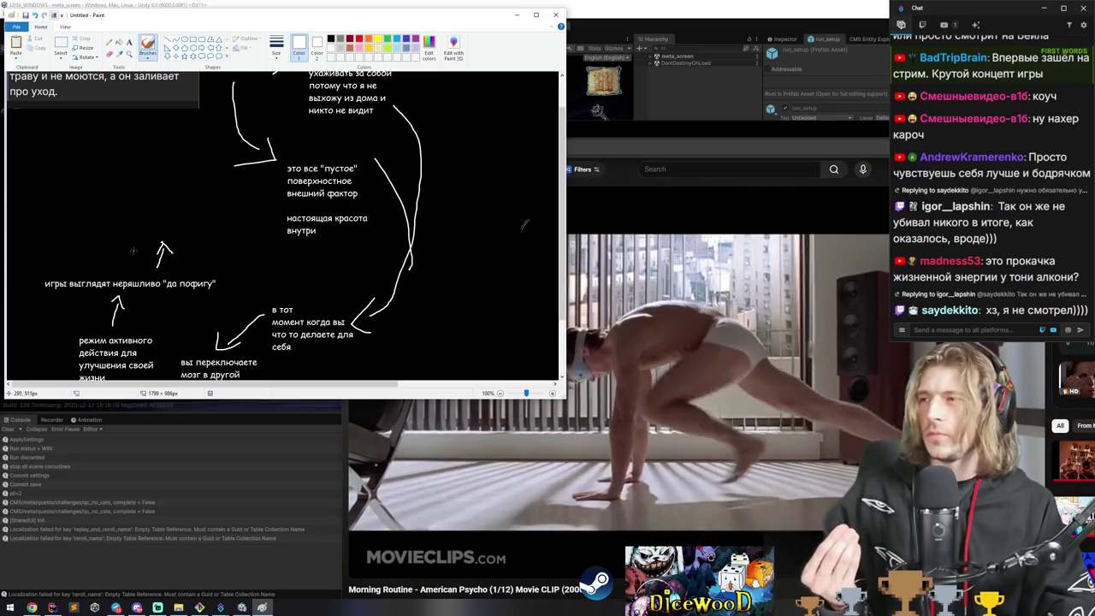
Draw an upward arrow from that note and place the '+++ Энергия…' note above it.
left_click_drag(142, 244, 139, 227)
left_click(130, 42)
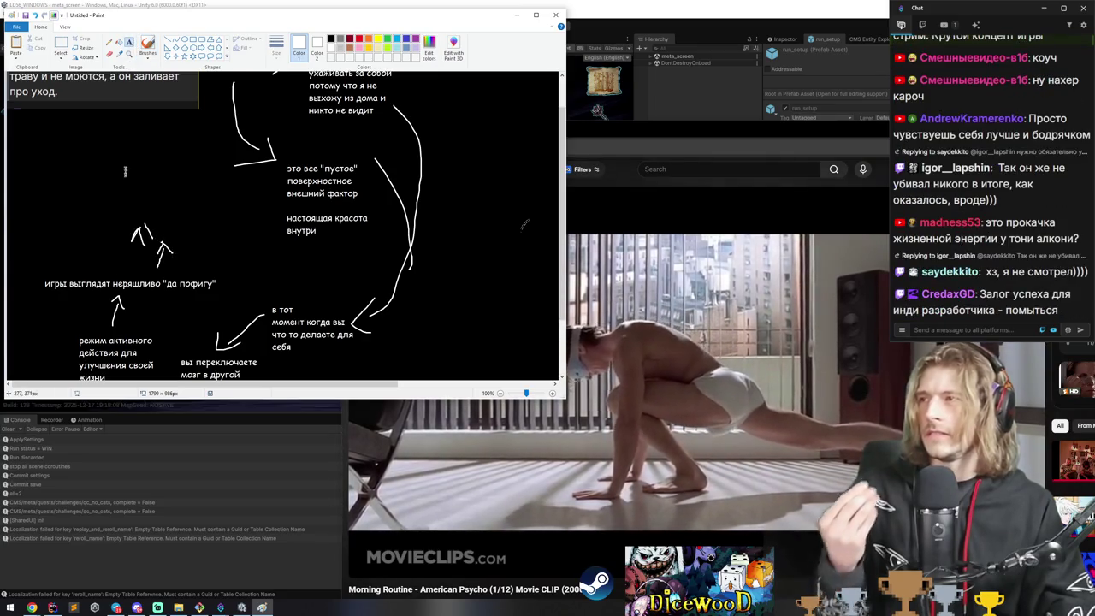
left_click(117, 190)
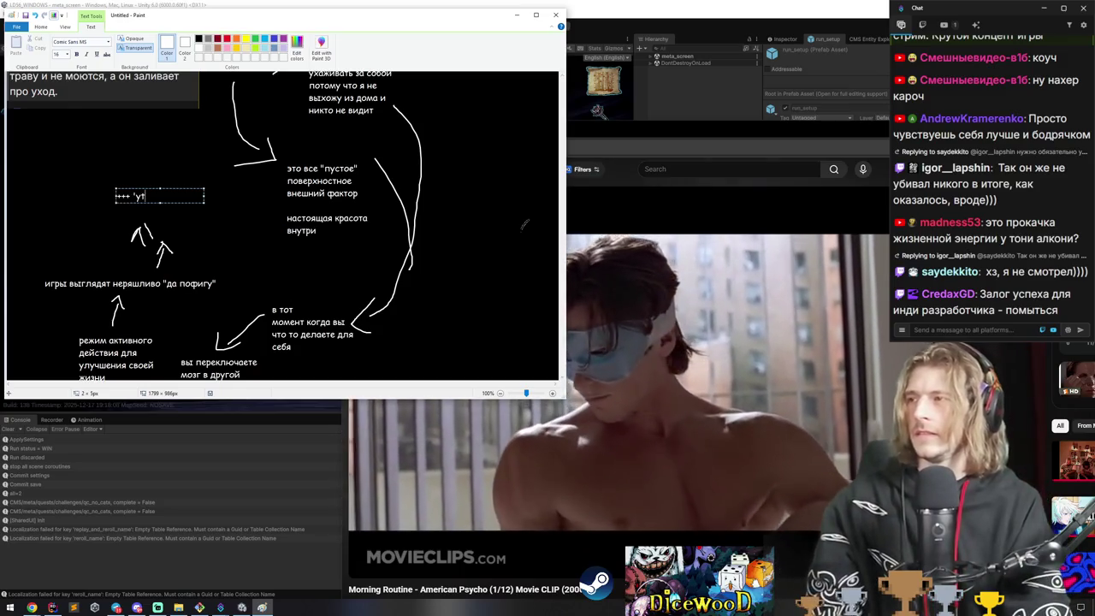
key("Return")
type("потому что м")
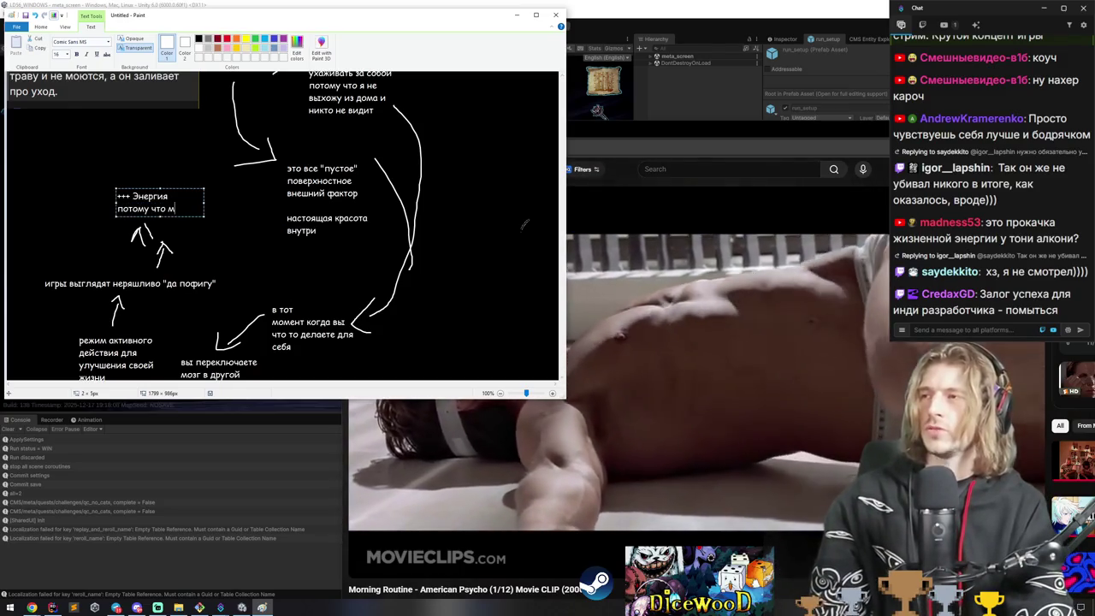
type("озг м")
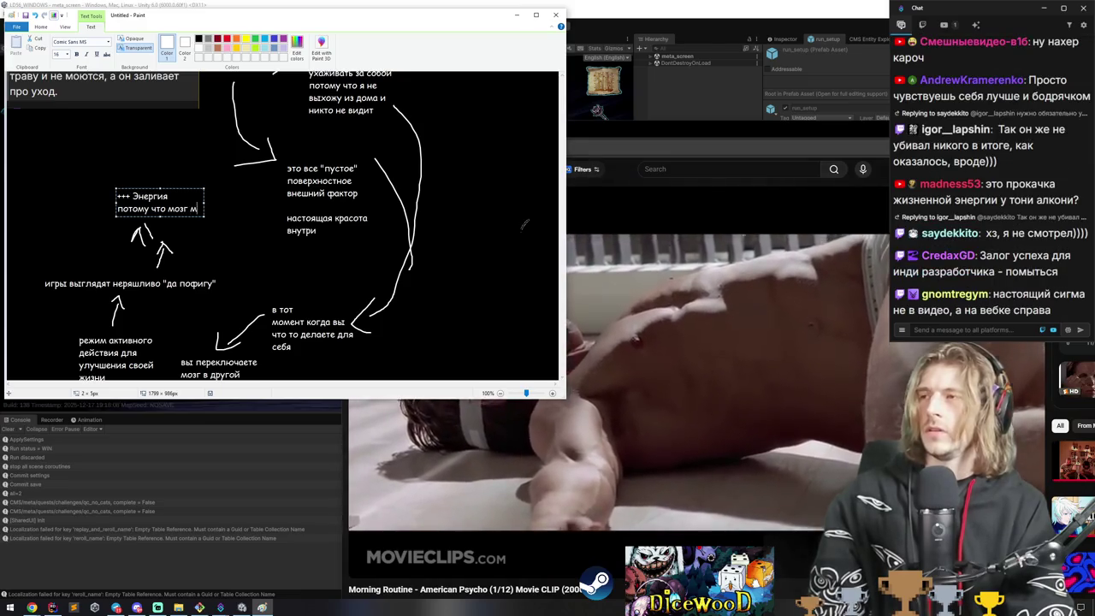
type("умает что де")
type("йствия")
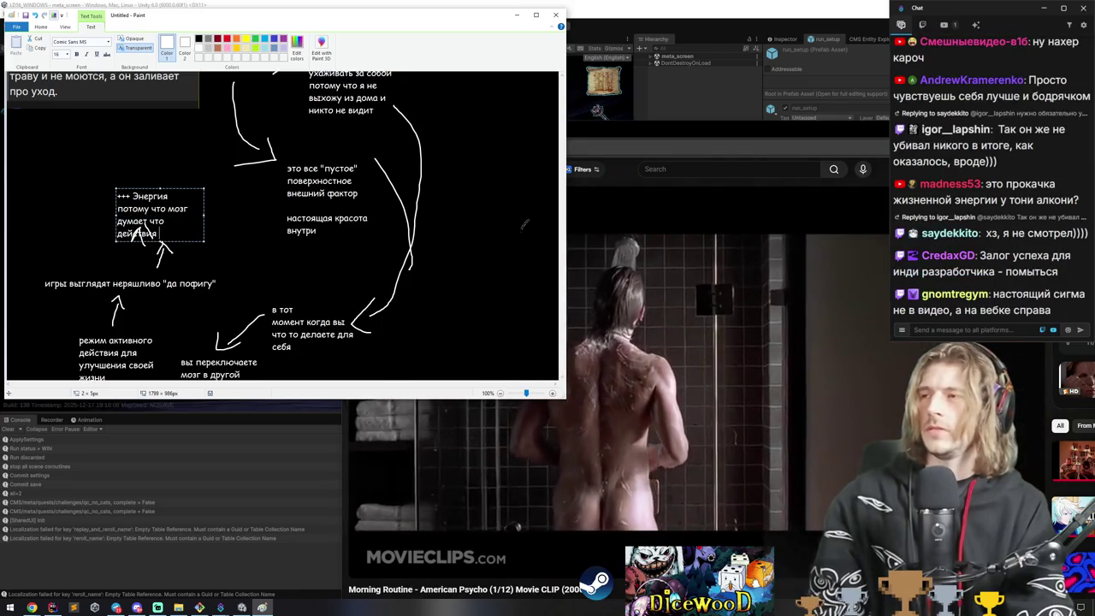
type(" имеют цель")
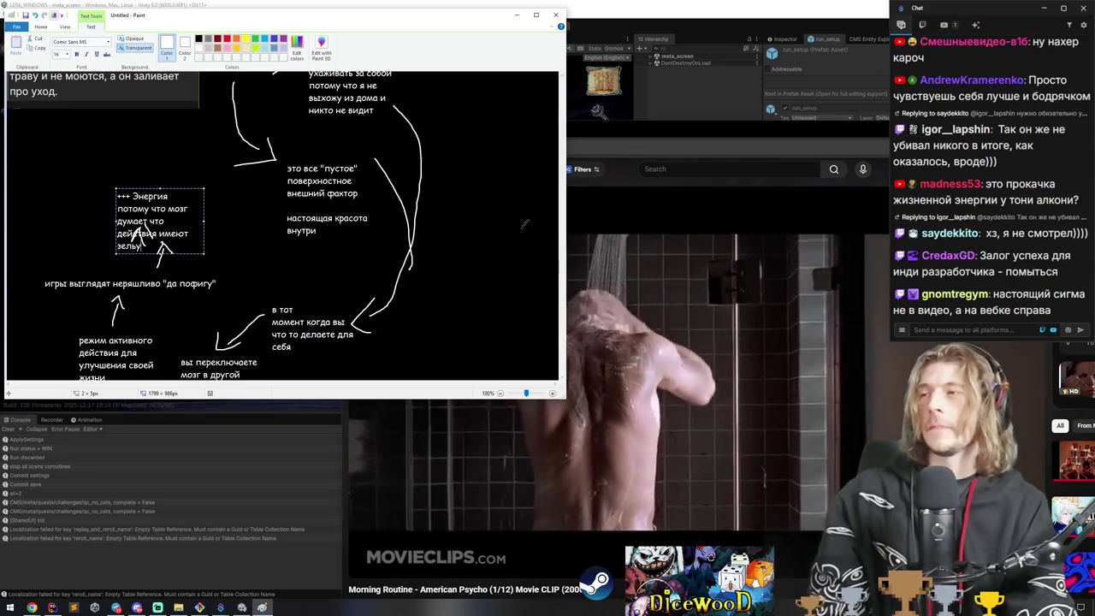
type("езультат")
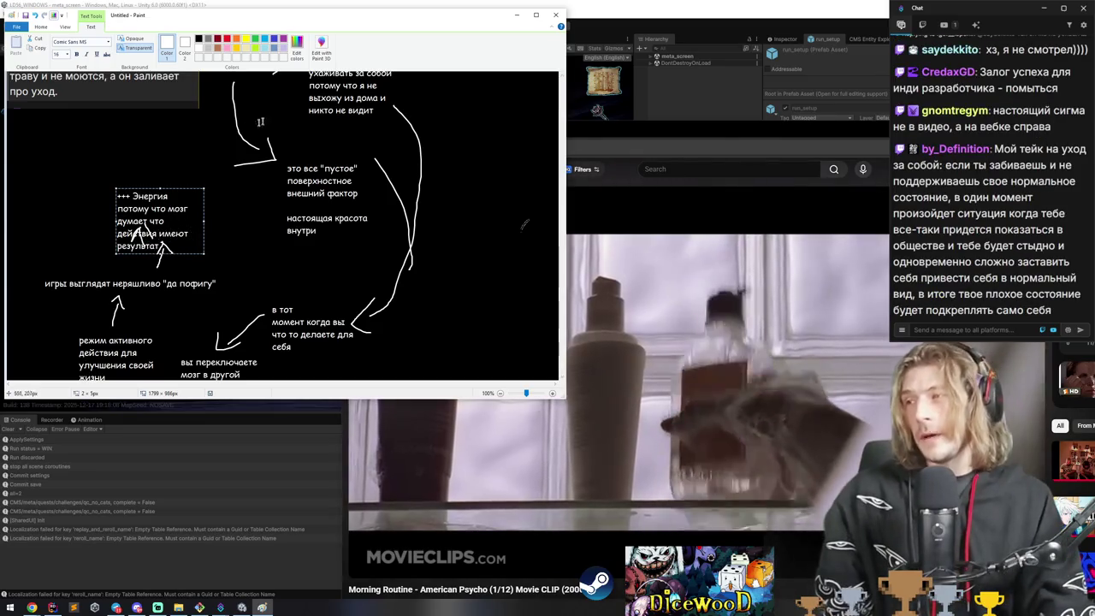
left_click_drag(183, 186, 169, 151)
left_click(390, 313)
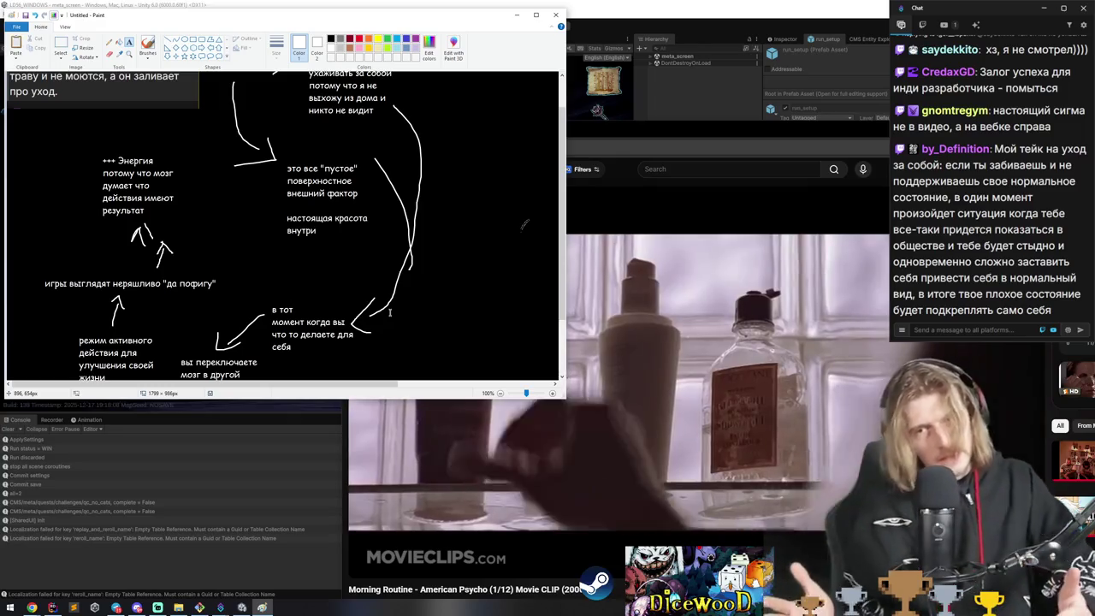
Close the Paint drawing without saving and play the movie clip fullscreen.
left_click(555, 14)
left_click(298, 210)
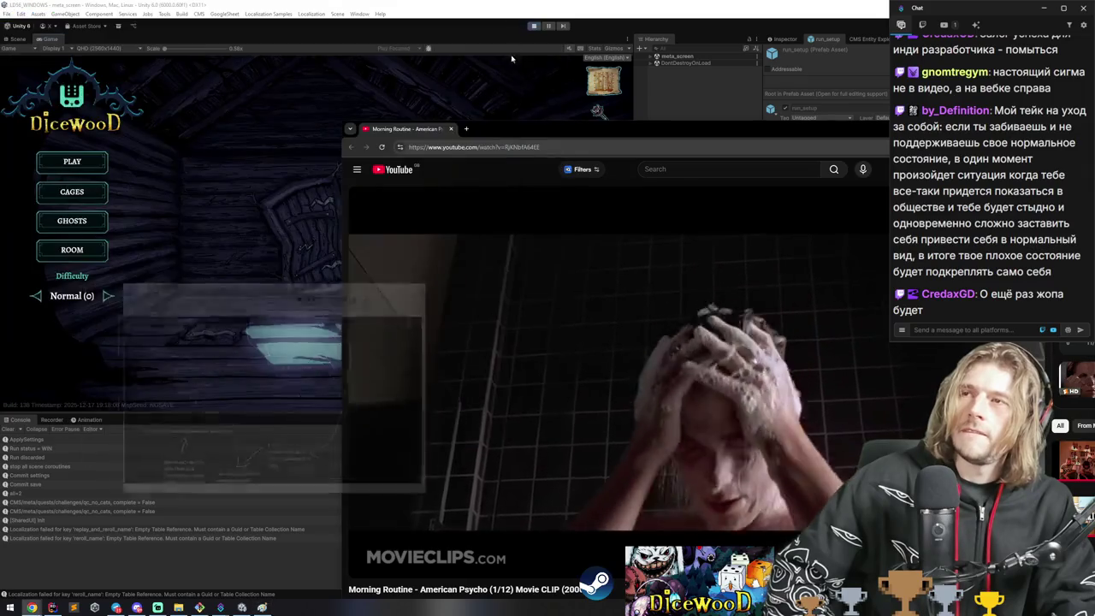
double_click(598, 339)
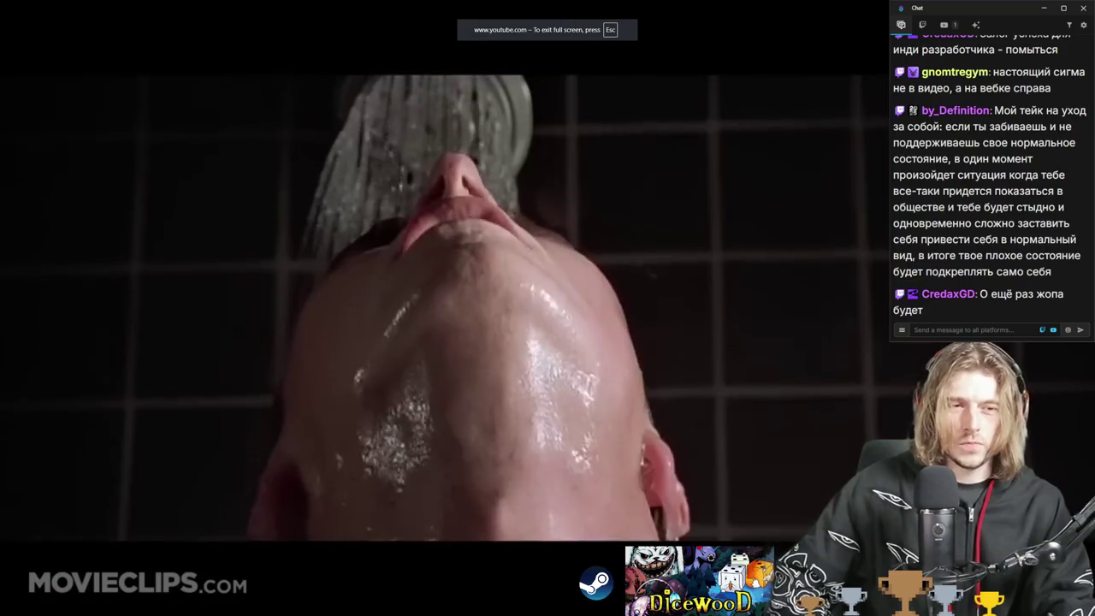
Scroll through the chat, selecting and clearing lines of a long message.
scroll(1061, 210, "up", 1)
scroll(1060, 209, "up", 1)
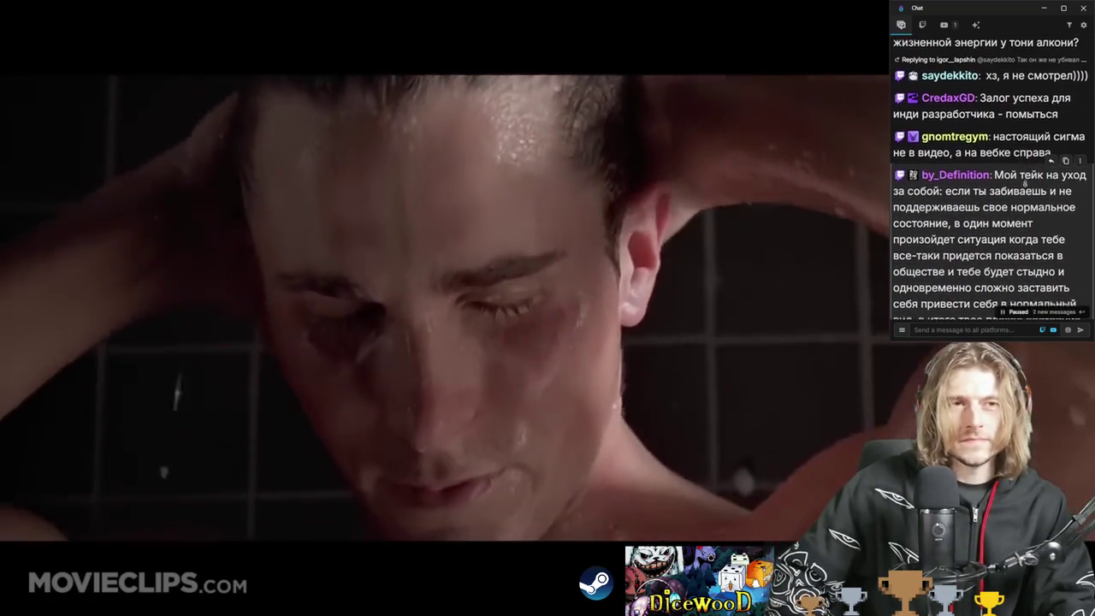
scroll(1024, 176, "down", 1)
mouse_move(994, 125)
left_mouse_down()
mouse_move(972, 142)
mouse_move(1065, 158)
mouse_move(1034, 157)
mouse_move(1002, 175)
left_mouse_up()
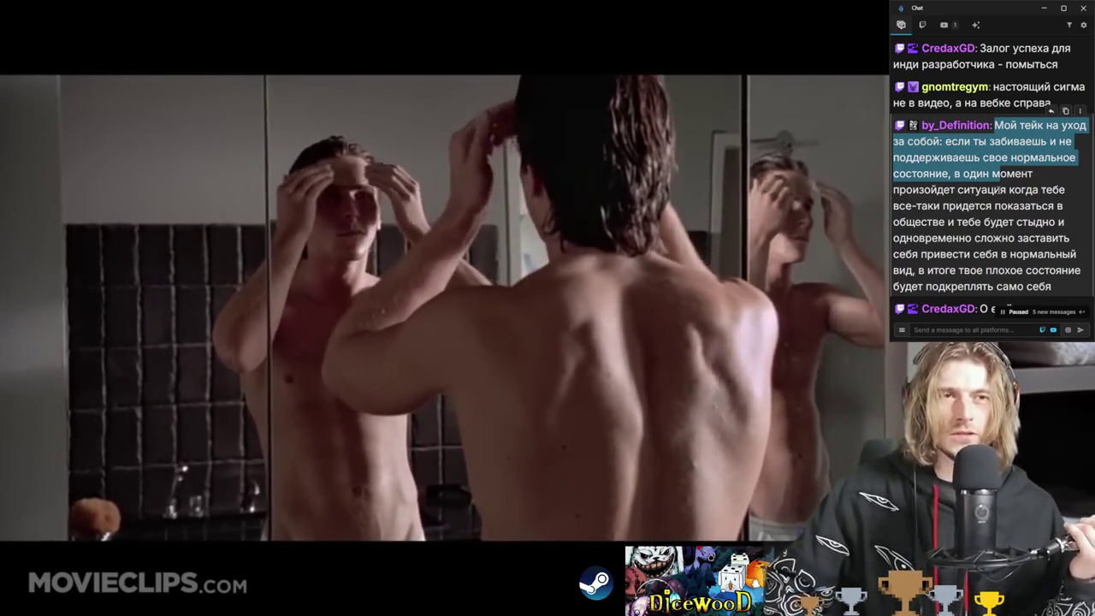
left_click(947, 224)
mouse_move(947, 225)
left_mouse_down()
mouse_move(1010, 255)
mouse_move(997, 270)
mouse_move(928, 270)
mouse_move(1061, 289)
mouse_move(924, 126)
mouse_move(1003, 196)
left_mouse_up()
scroll(1004, 197, "up", 5)
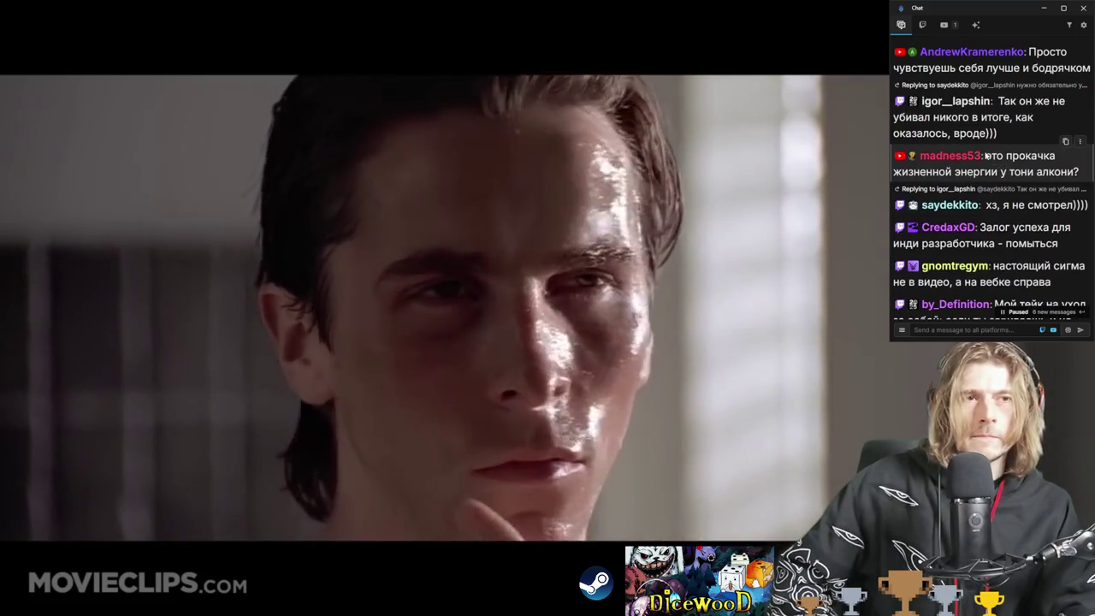
left_click_drag(987, 155, 1082, 177)
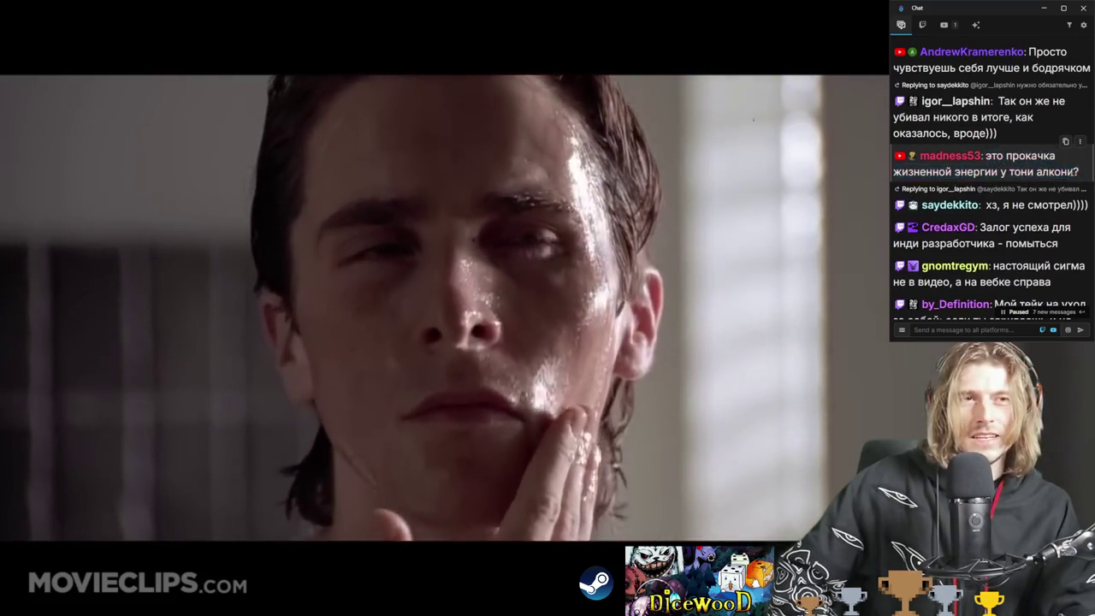
scroll(983, 225, "up", 10)
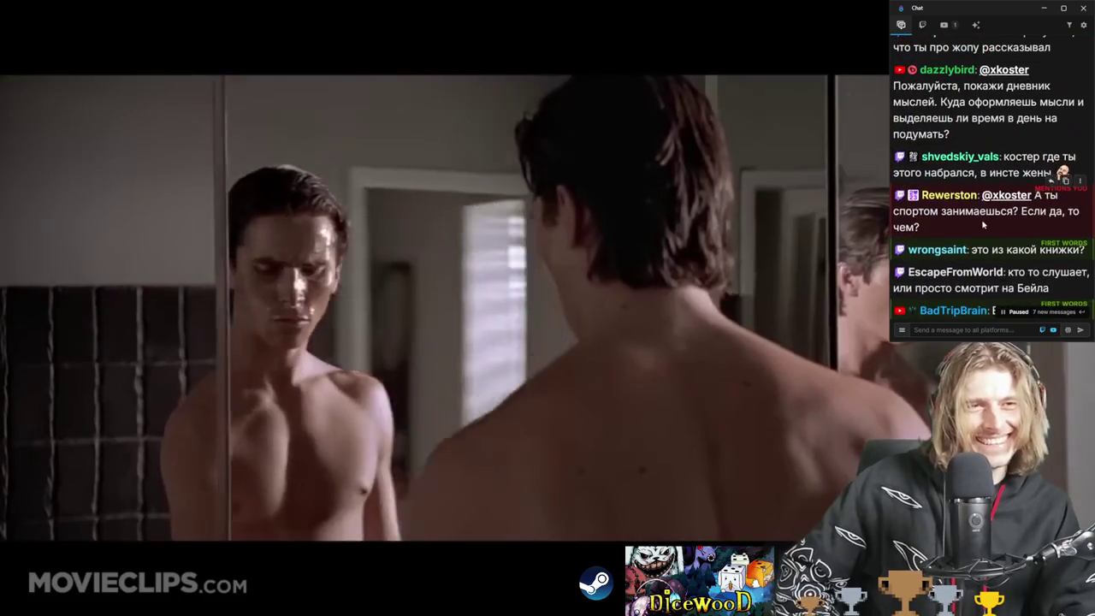
triple_click(983, 225)
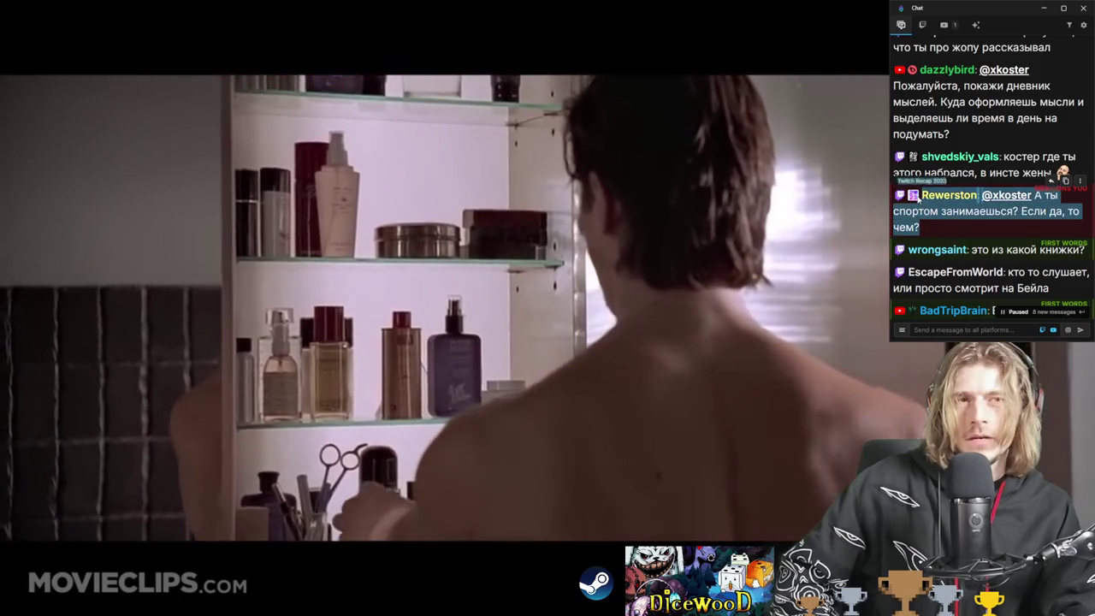
left_click(917, 199)
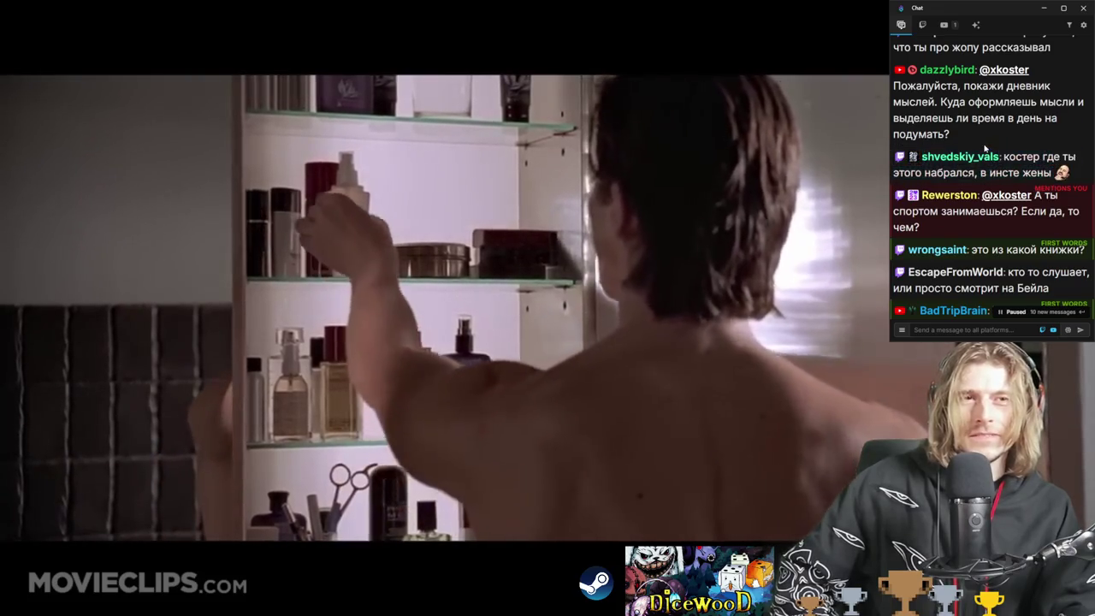
scroll(985, 149, "up", 3)
left_click_drag(974, 172, 1061, 188)
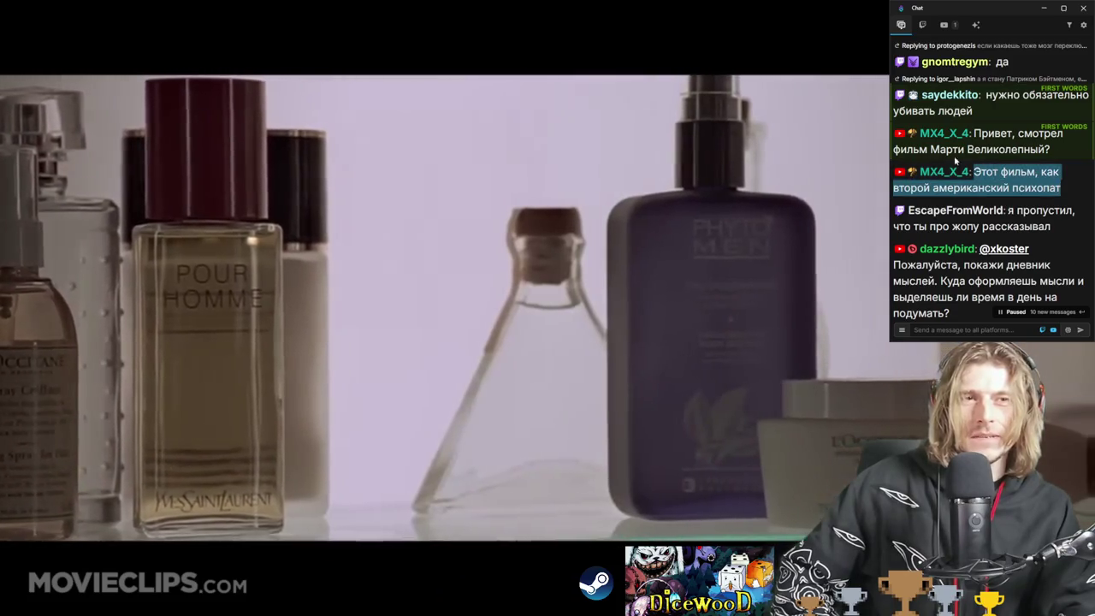
Highlight the film title Марти Великолепный, scroll further up the chat, then exit fullscreen.
left_click_drag(930, 149, 1059, 150)
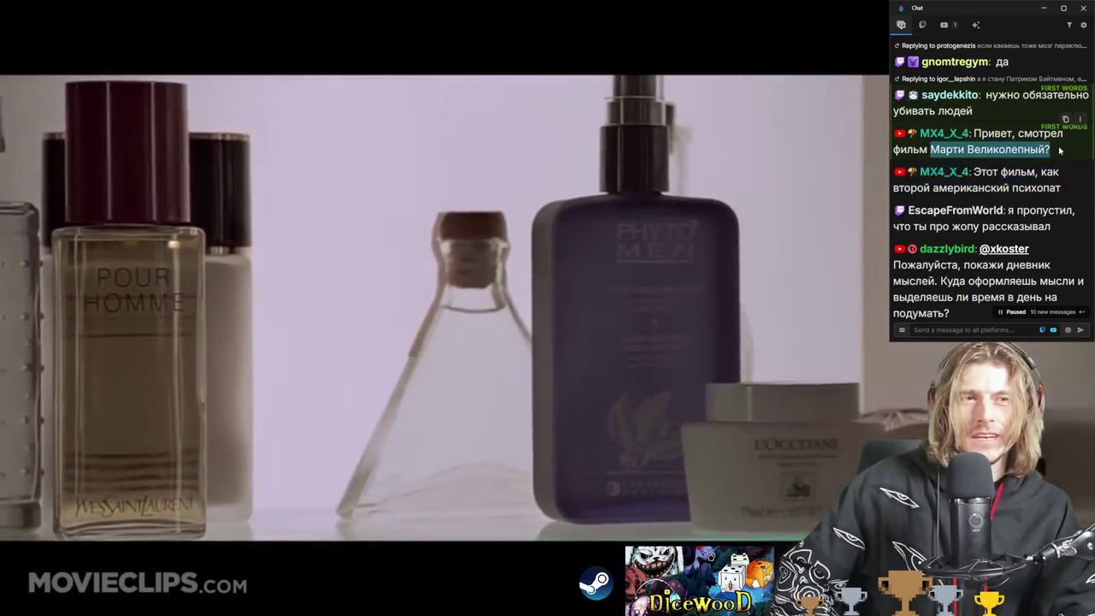
scroll(1059, 151, "up", 4)
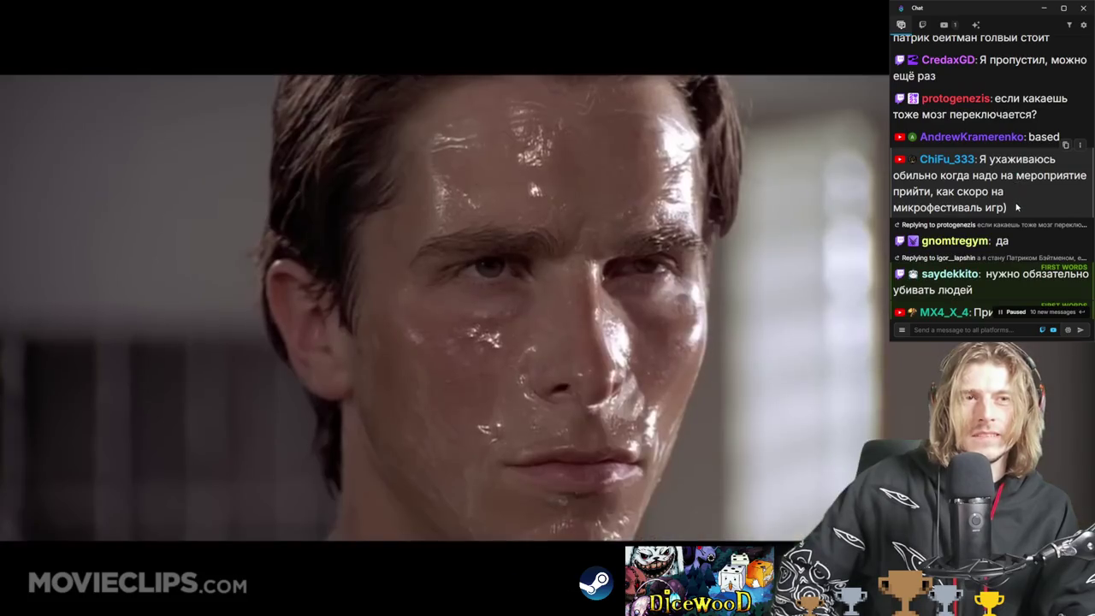
scroll(1012, 214, "up", 10)
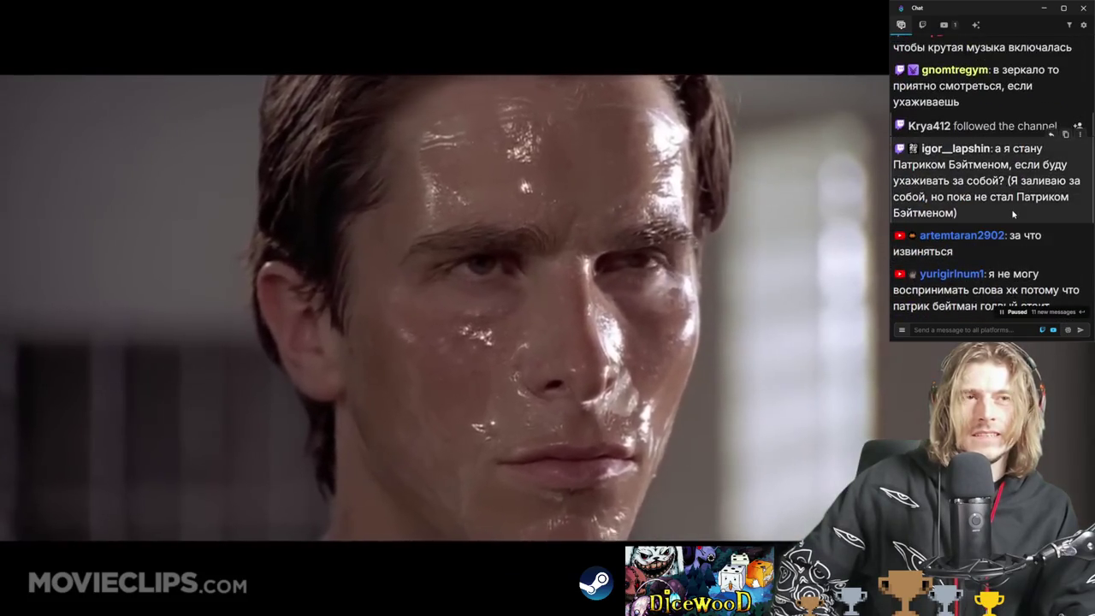
scroll(1012, 213, "up", 3)
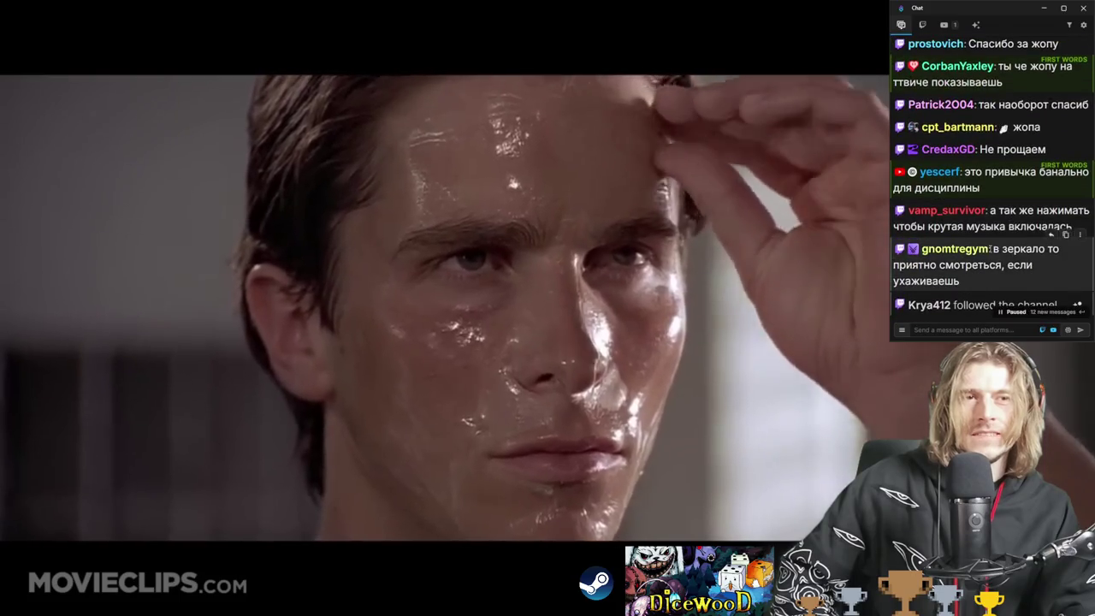
left_click_drag(993, 248, 998, 274)
scroll(992, 261, "up", 5)
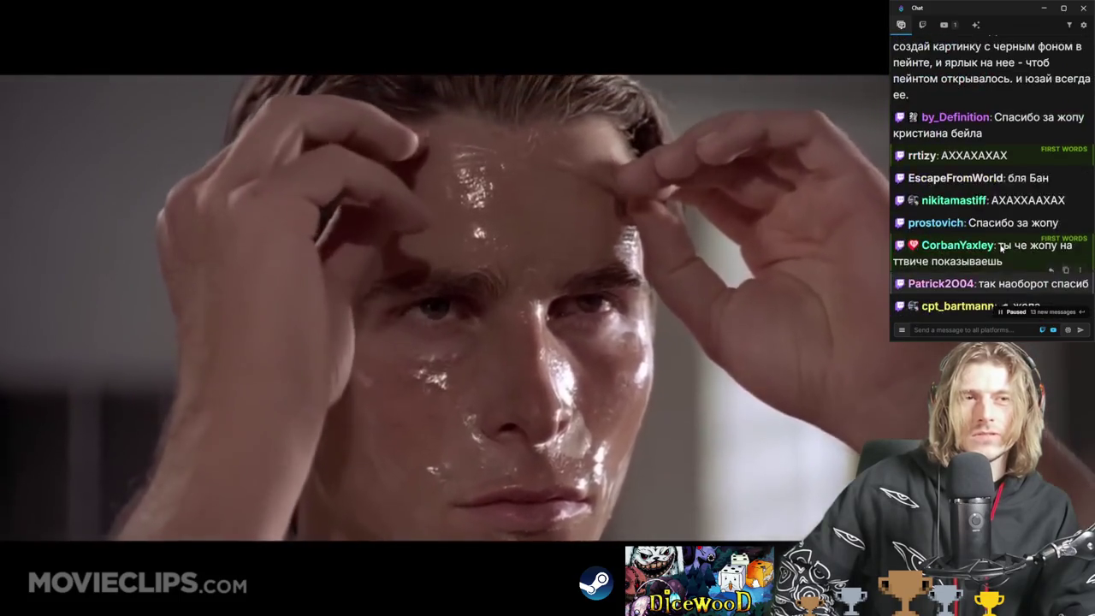
scroll(984, 250, "down", 3)
scroll(992, 243, "up", 3)
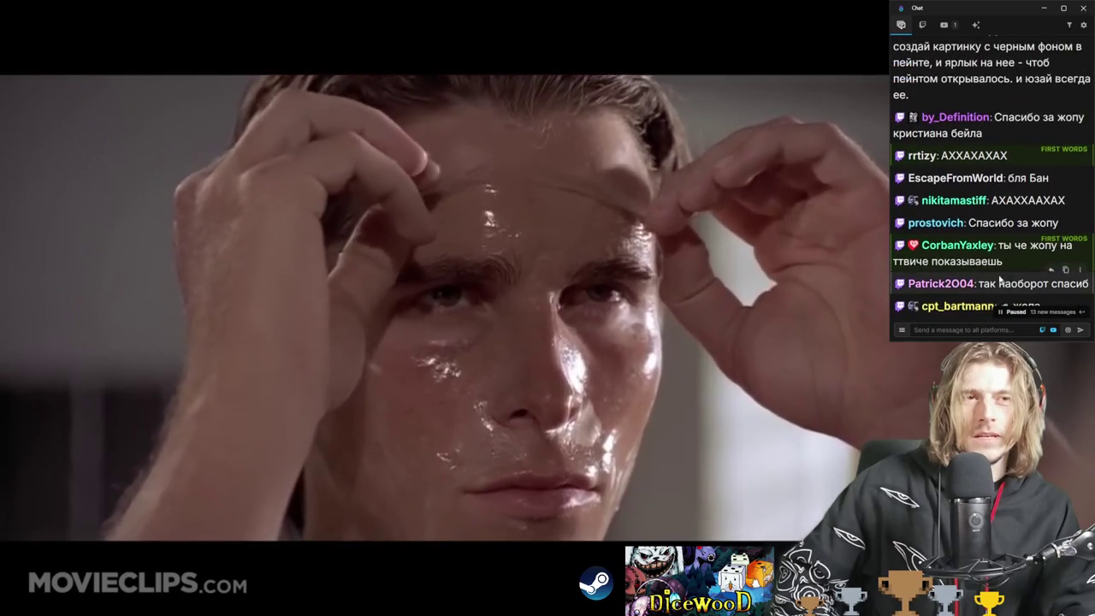
scroll(992, 213, "up", 3)
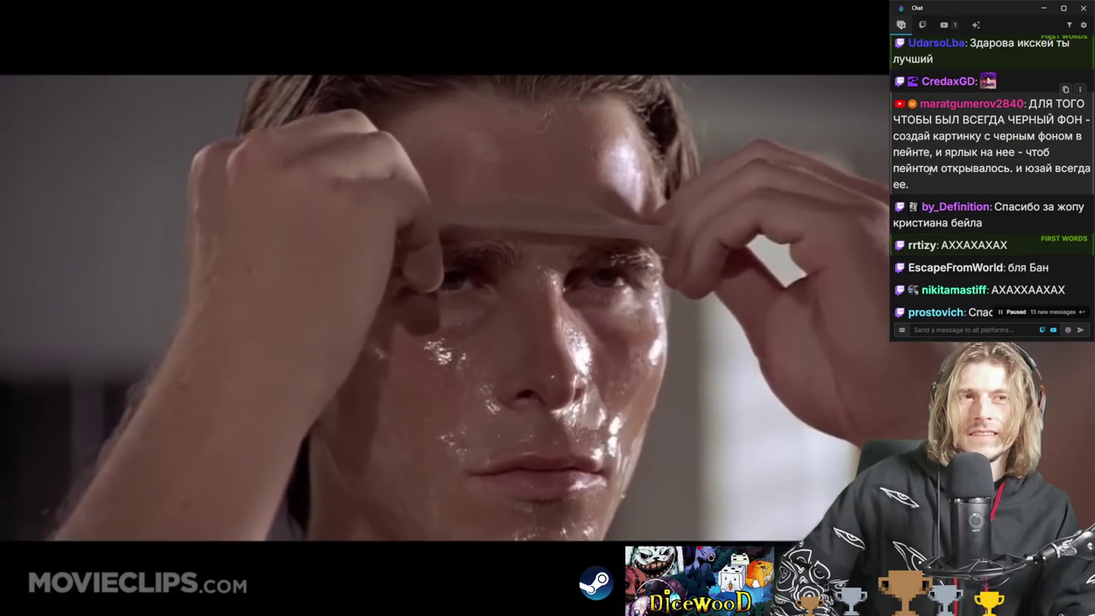
scroll(970, 276, "up", 3)
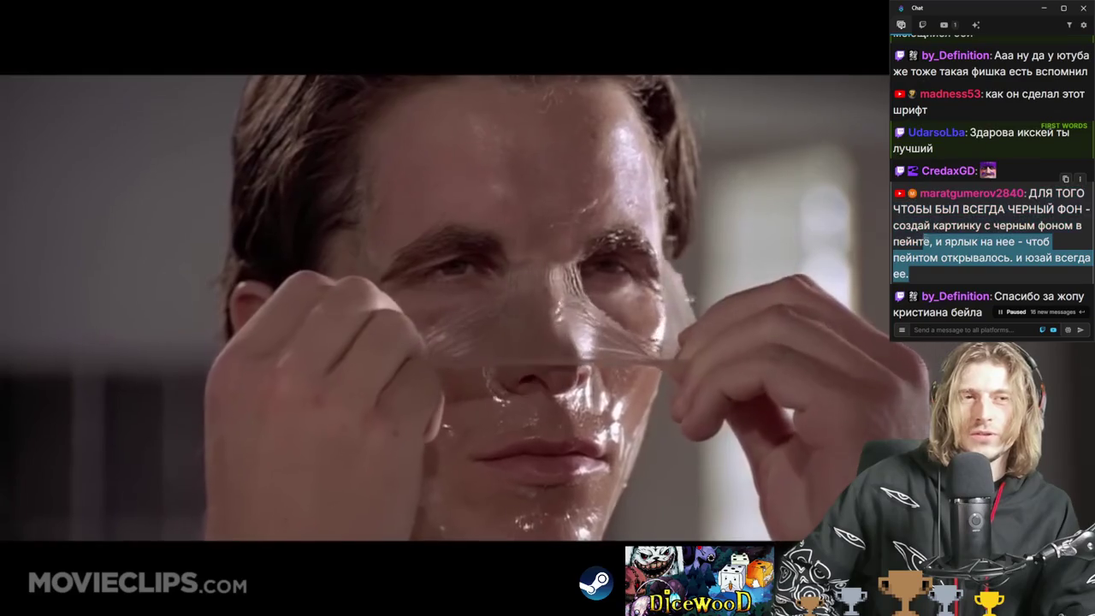
left_click_drag(970, 276, 930, 242)
double_click(668, 235)
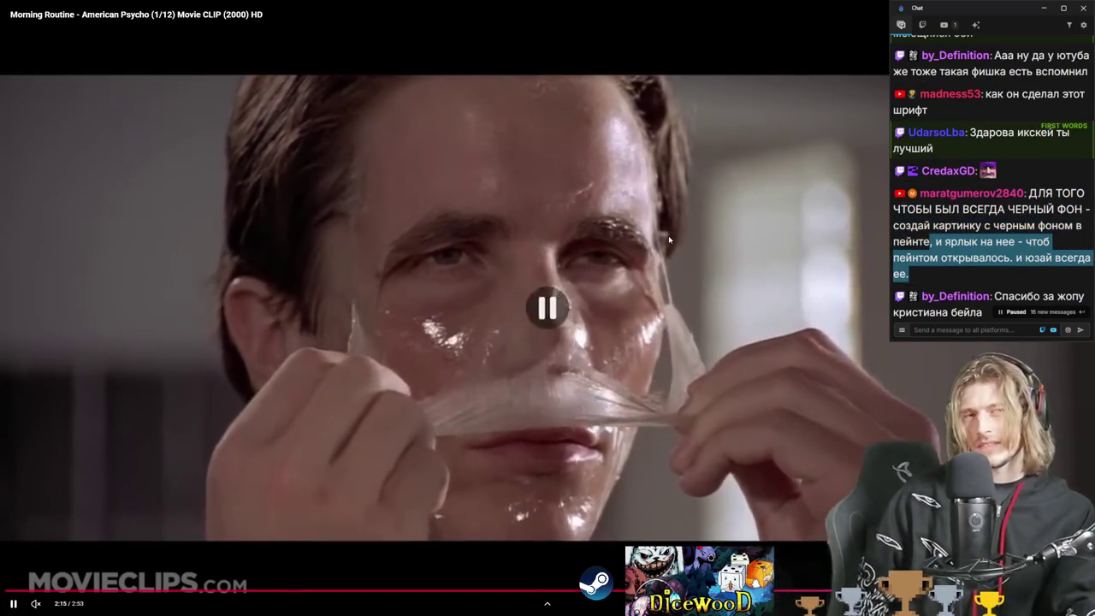
Switch away from the browser and scroll the chat, highlighting and clearing a few messages.
key("alt+Tab")
scroll(983, 214, "up", 3)
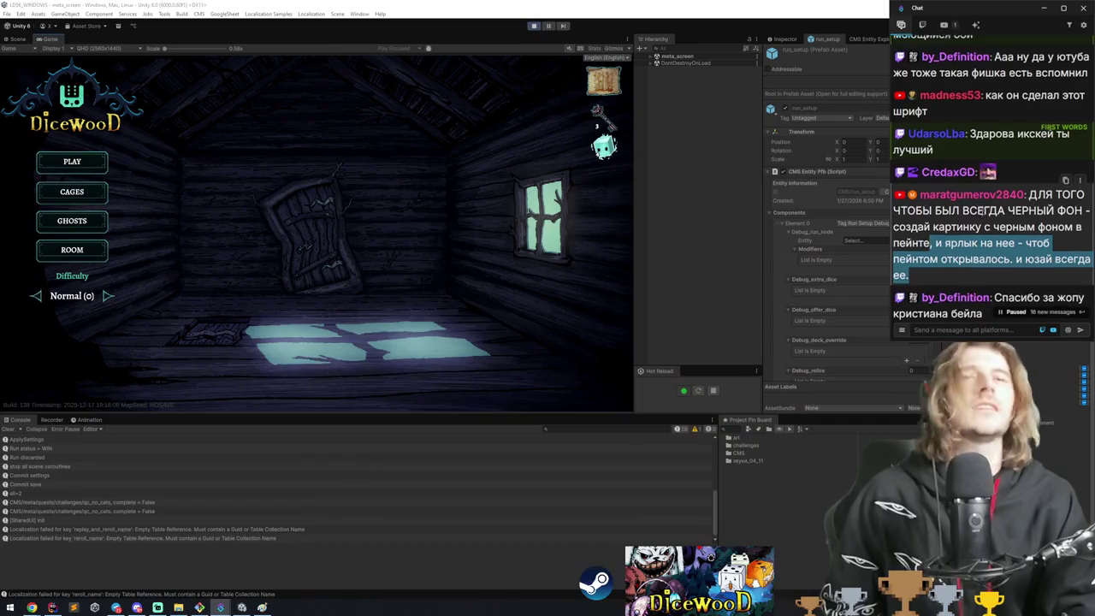
scroll(984, 214, "up", 2)
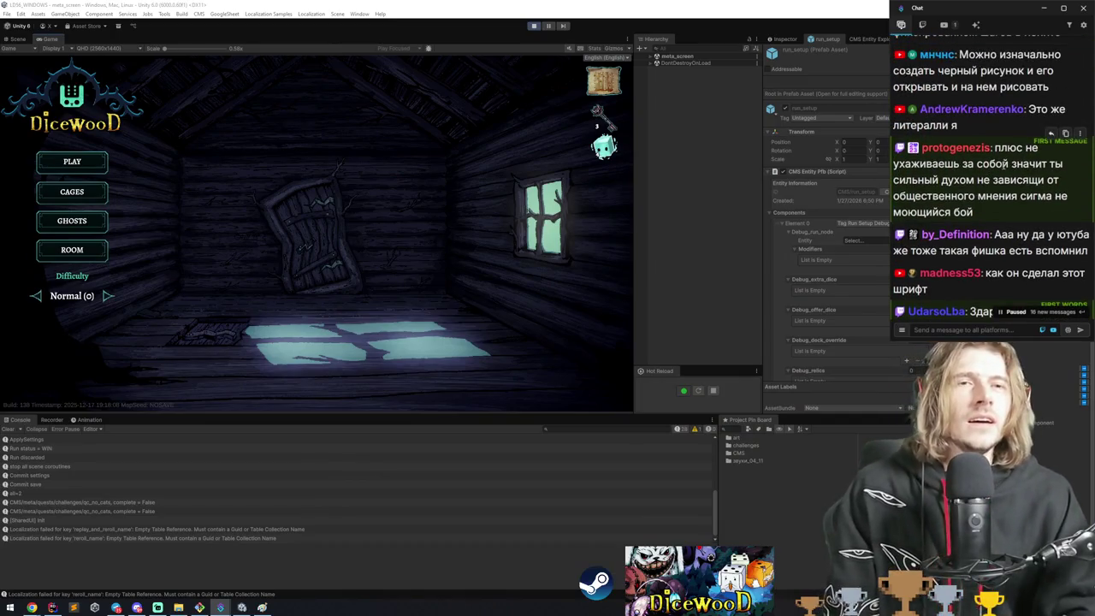
mouse_move(994, 148)
left_mouse_down()
mouse_move(1040, 147)
mouse_move(966, 163)
mouse_move(1064, 163)
mouse_move(994, 179)
mouse_move(1035, 207)
mouse_move(914, 147)
left_mouse_up()
left_click(913, 147)
scroll(962, 137, "up", 2)
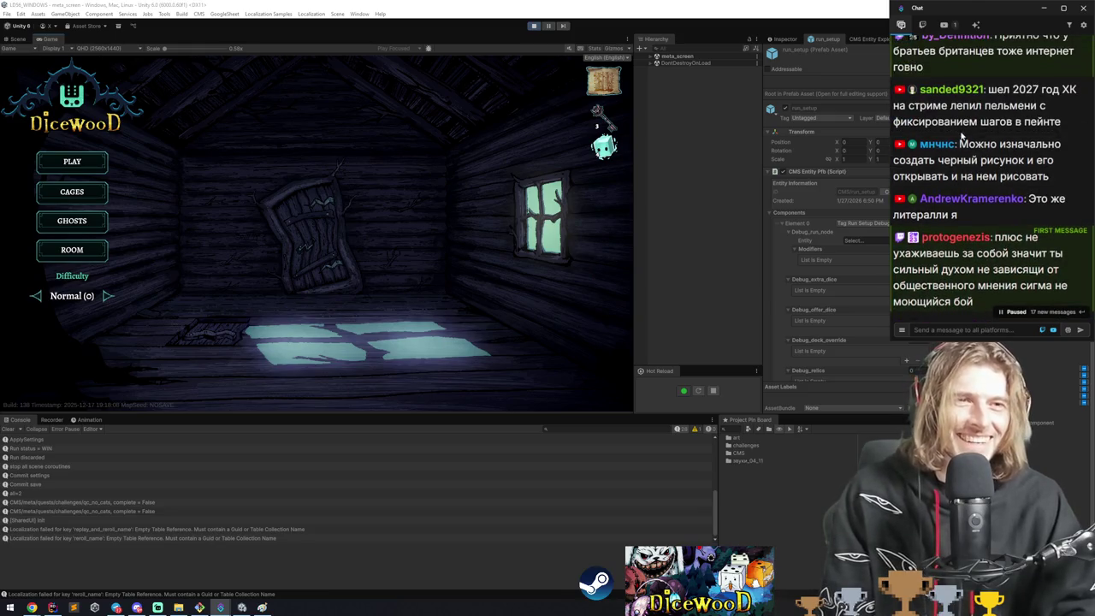
scroll(967, 138, "up", 2)
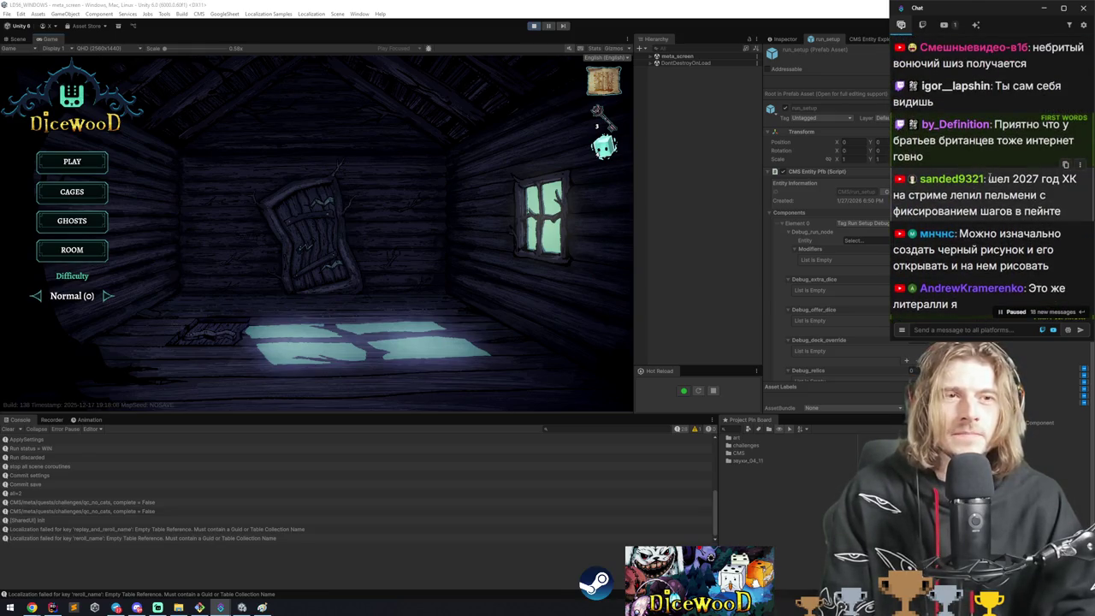
mouse_move(989, 179)
left_mouse_down()
mouse_move(1076, 182)
mouse_move(1062, 214)
left_mouse_up()
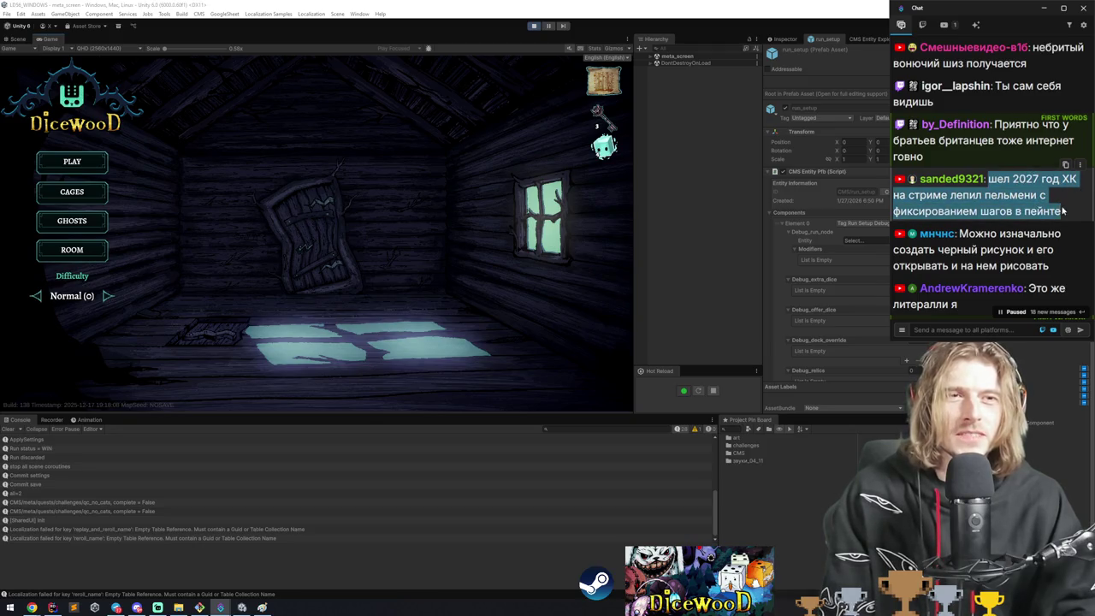
left_click(1062, 214)
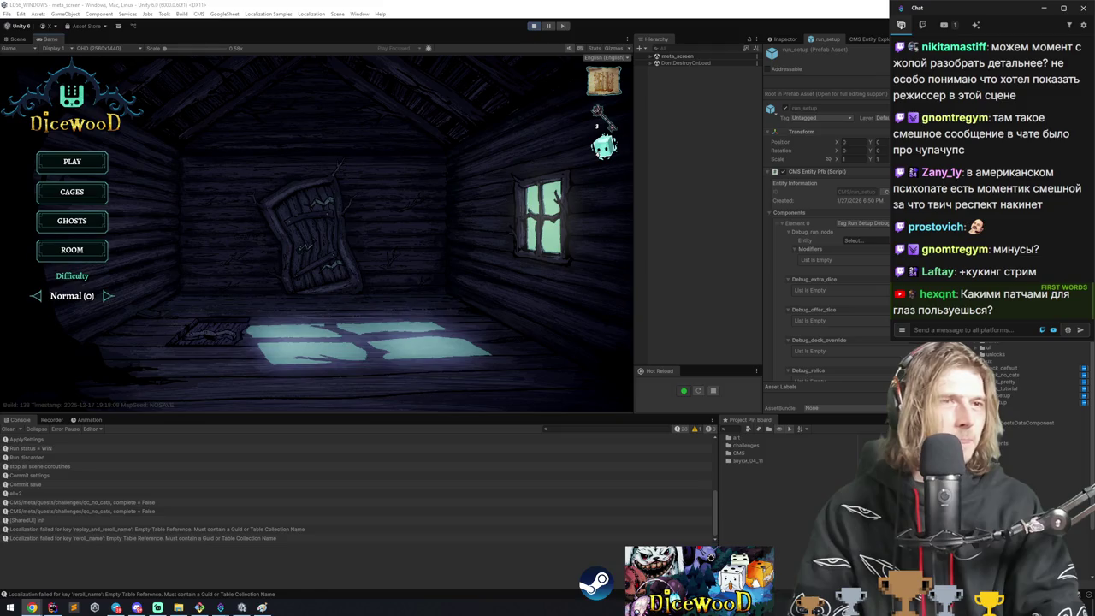
key("alt+Tab")
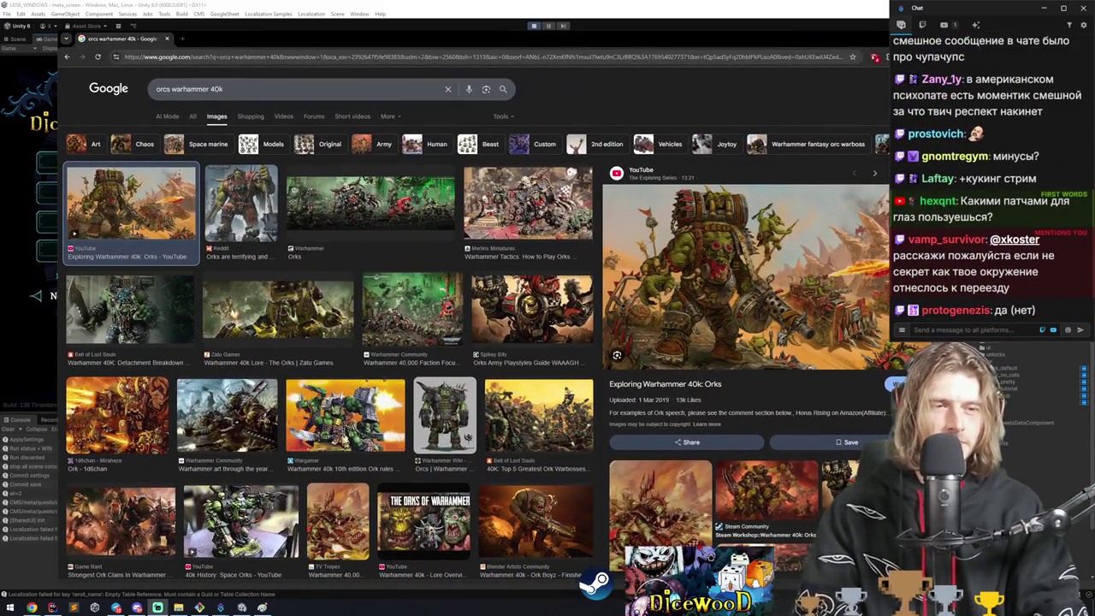
Switch to the orc image results, then launch Paint via Start search 'paint'.
key("alt+Tab")
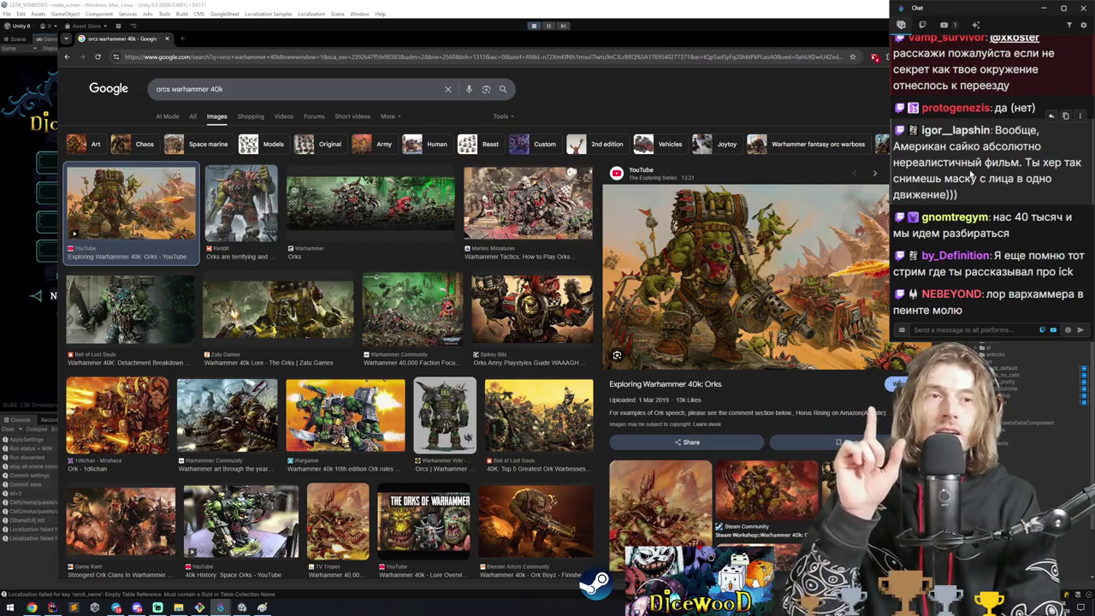
key("super")
type("paint")
key("Return")
key("alt+Tab")
key("Escape")
key("alt+Tab")
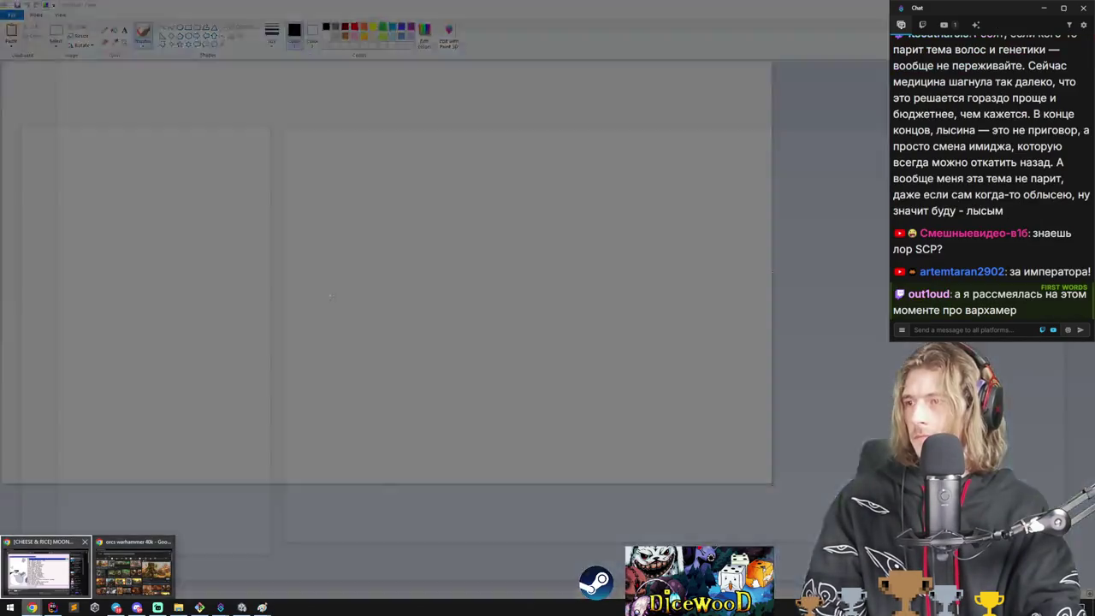
Copy the large orc preview image from Google Images and paste it into Paint.
left_click(133, 569)
right_click(755, 259)
left_click(795, 306)
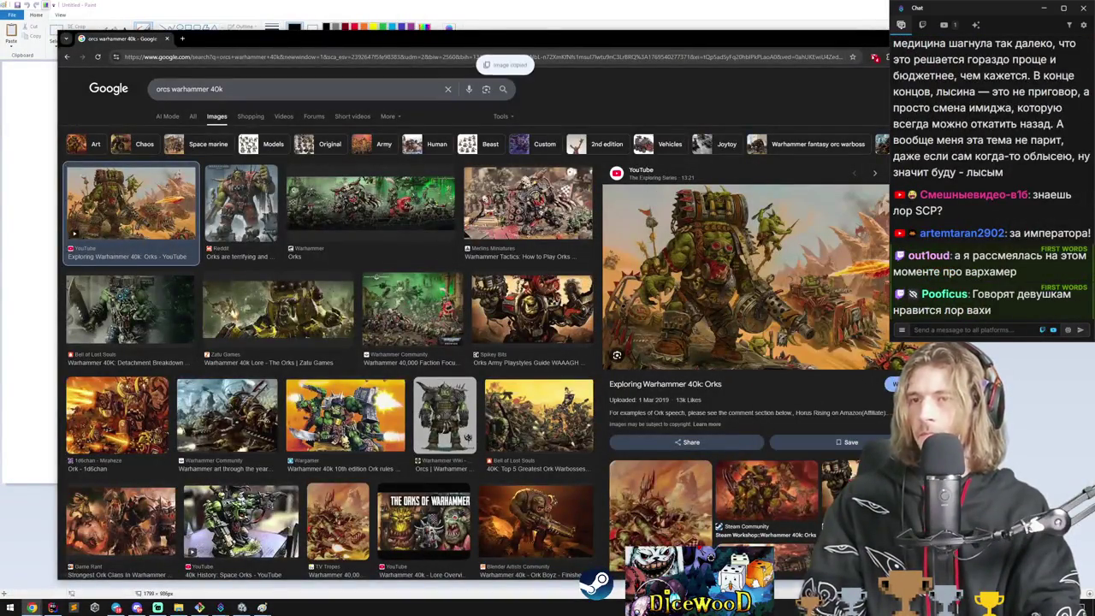
key("alt+Tab")
key("ctrl+v")
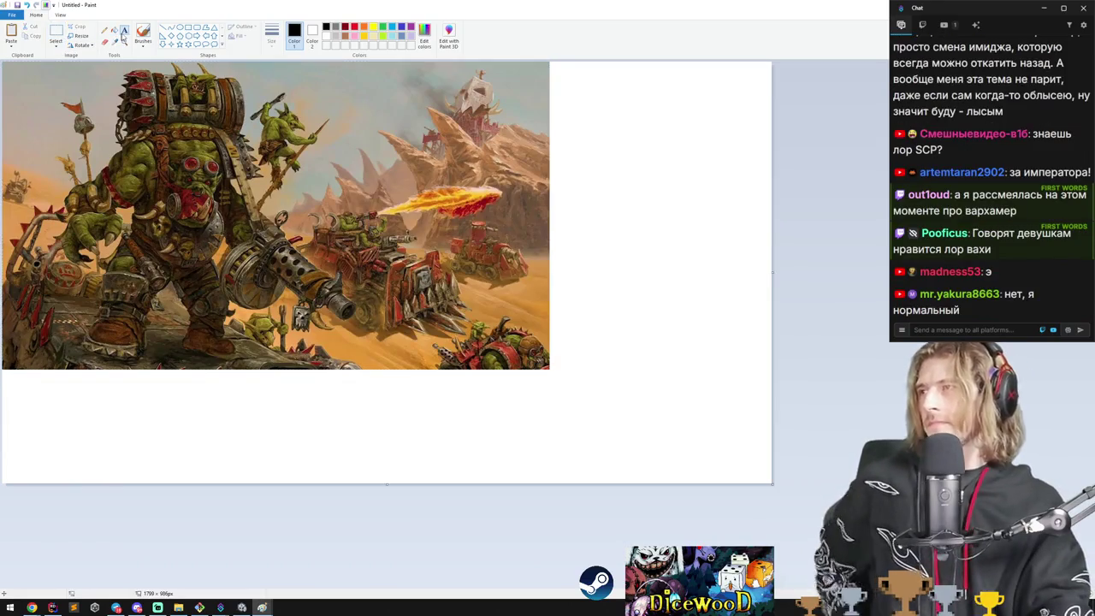
Label the image 'грибы' and draw a curved arrow below the label.
left_click(304, 75)
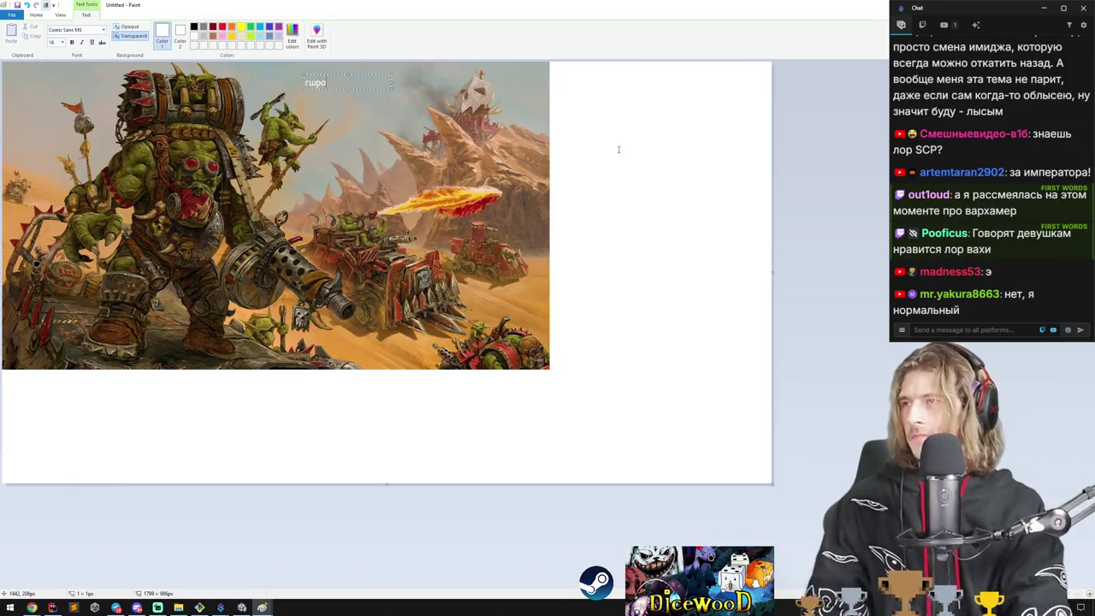
type("грибы")
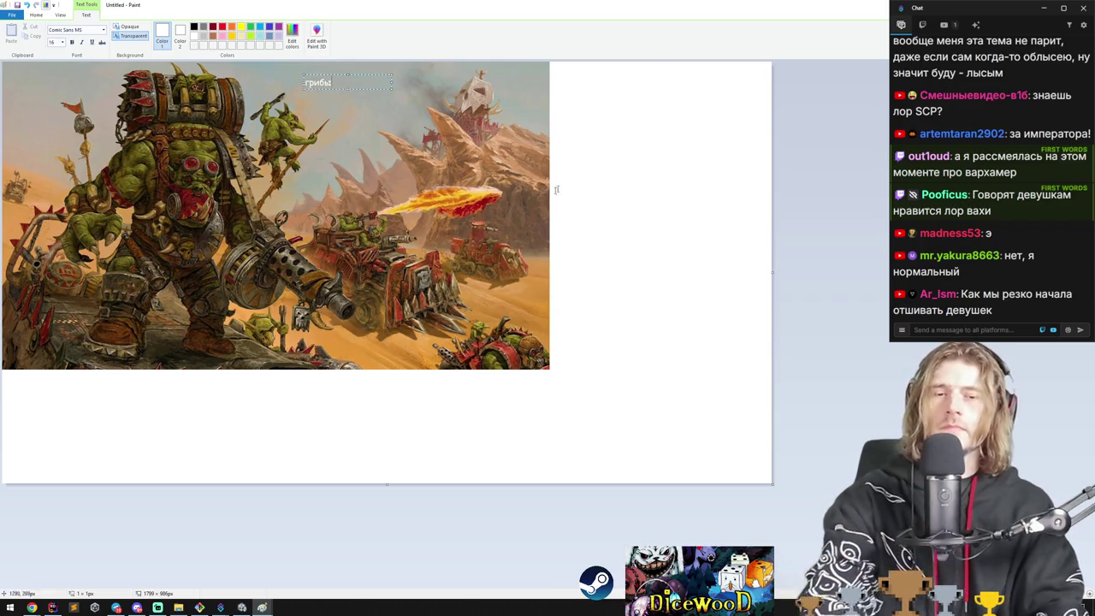
left_click(55, 31)
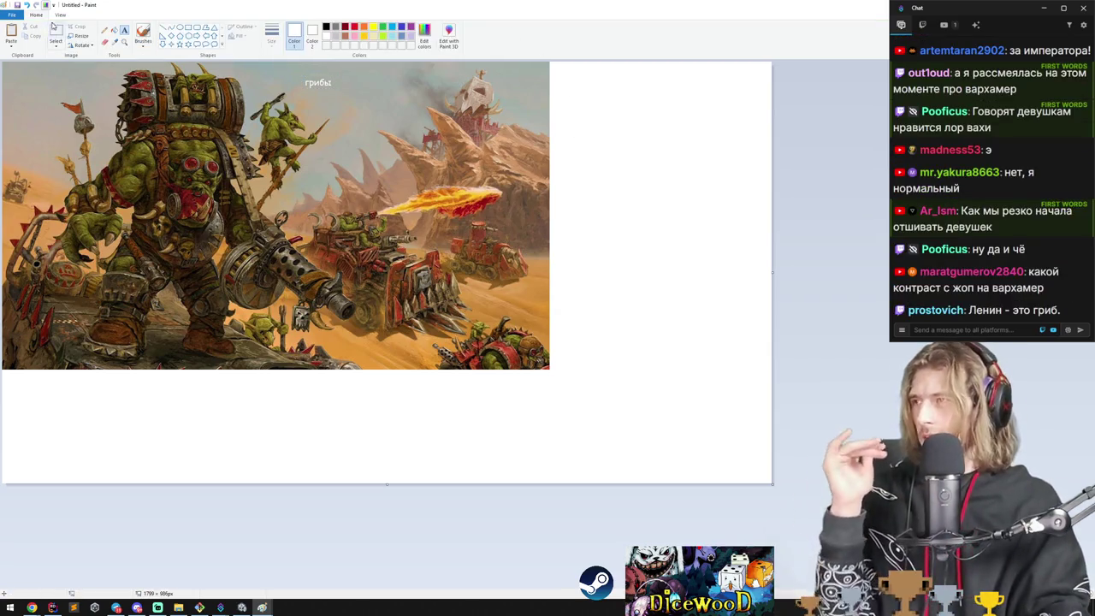
left_click(142, 32)
left_click_drag(332, 96, 328, 115)
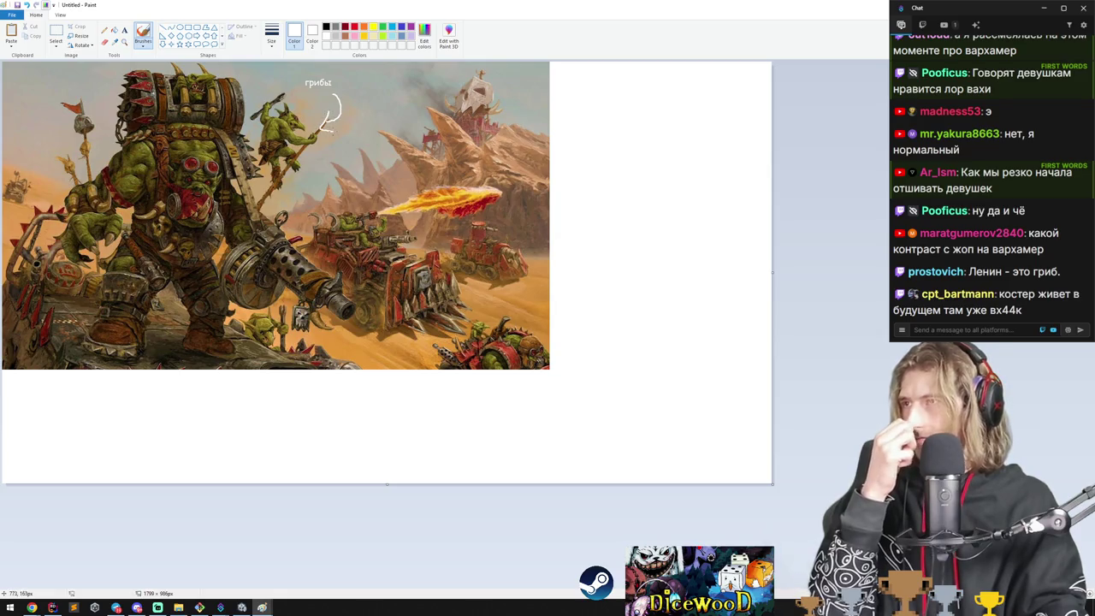
Fill the blank canvas around the image with black.
left_click(112, 32)
left_click(326, 26)
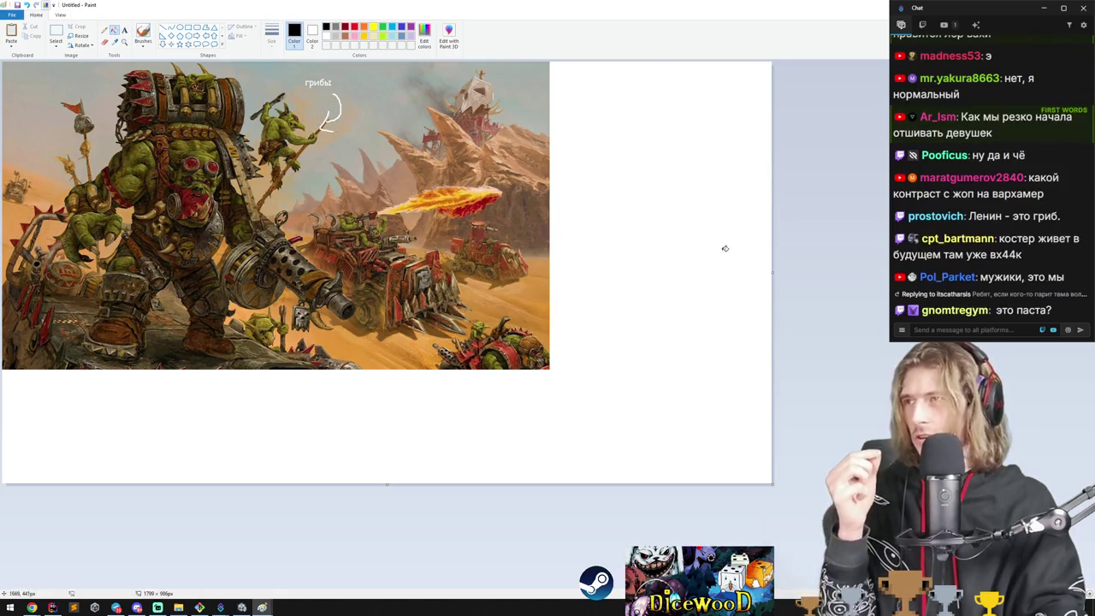
left_click(723, 247)
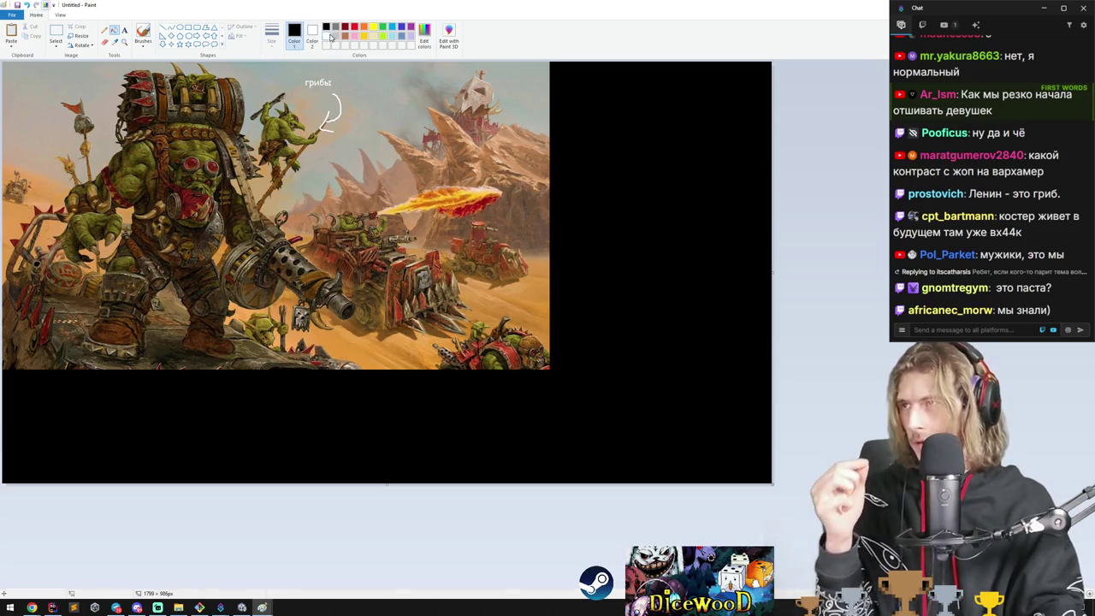
left_click(143, 34)
left_click(287, 466)
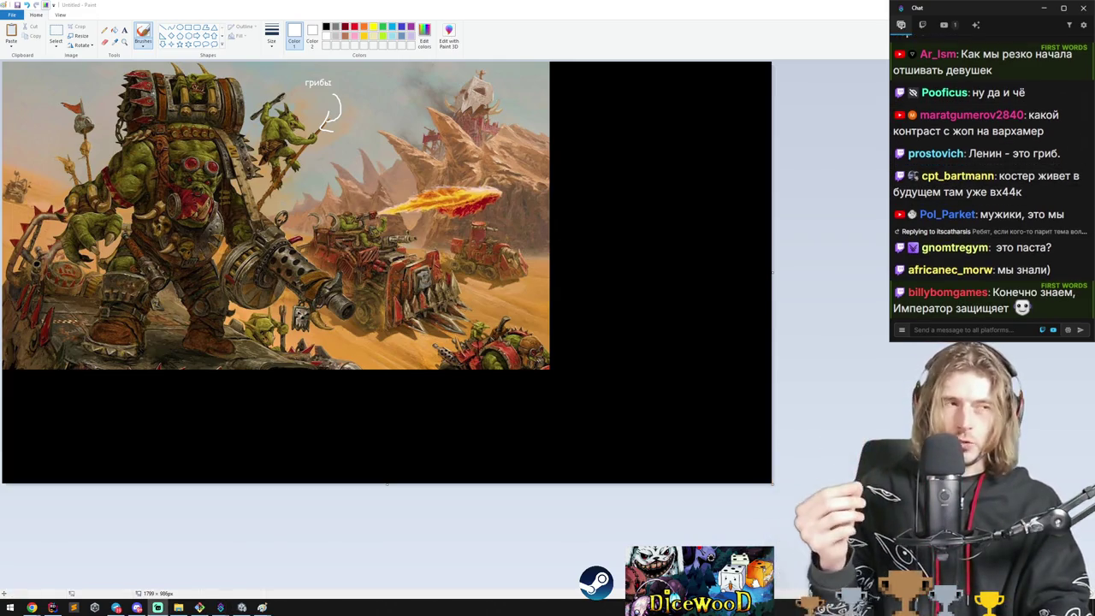
left_click(124, 30)
Add the label 'псионические способности' on the black area.
left_click(565, 91)
type("псионические с")
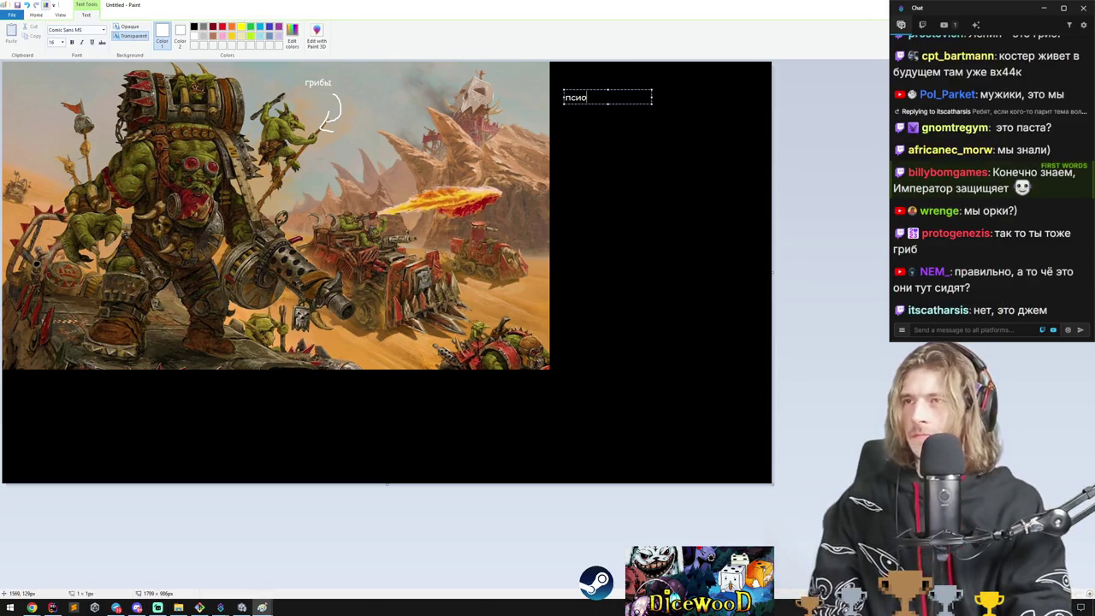
type("пособности")
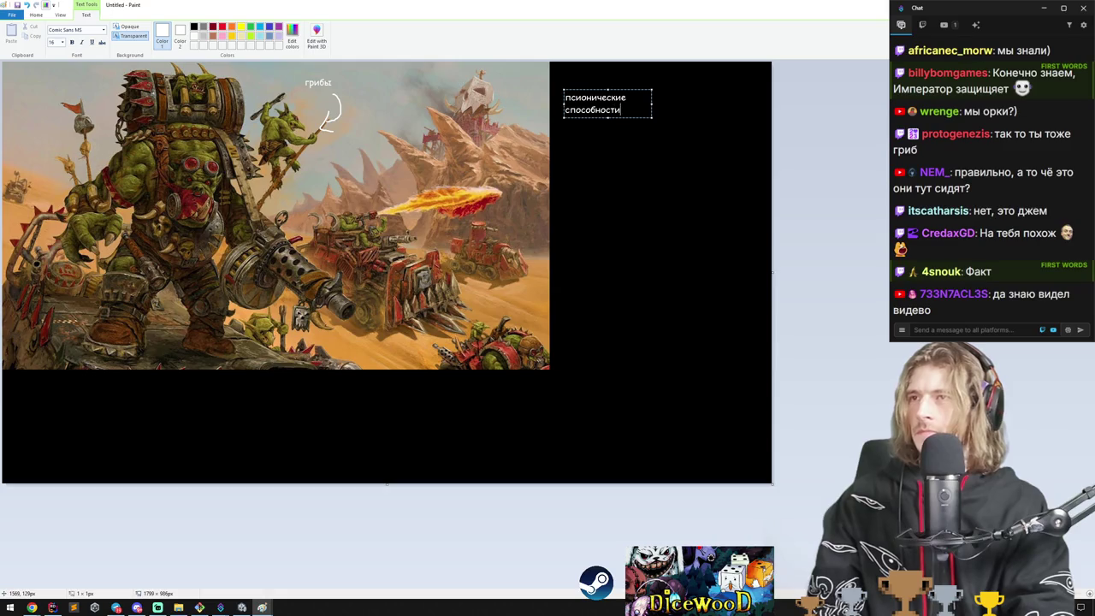
left_click(734, 168)
left_click(143, 34)
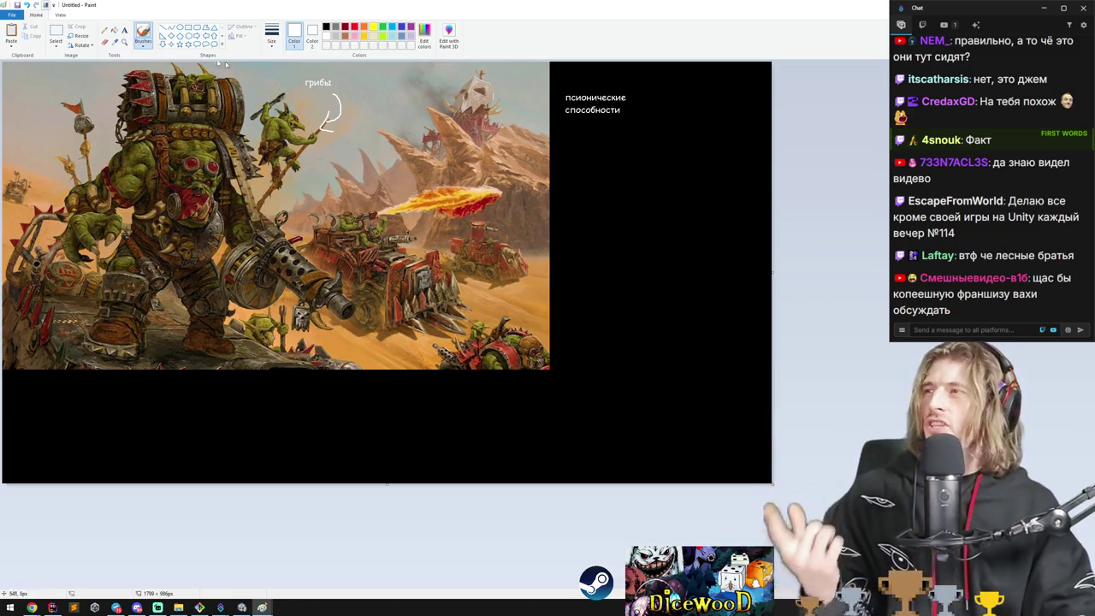
Add the note 'они все во что-то верят одновременно и это становится реальностью' below it.
left_click(586, 137)
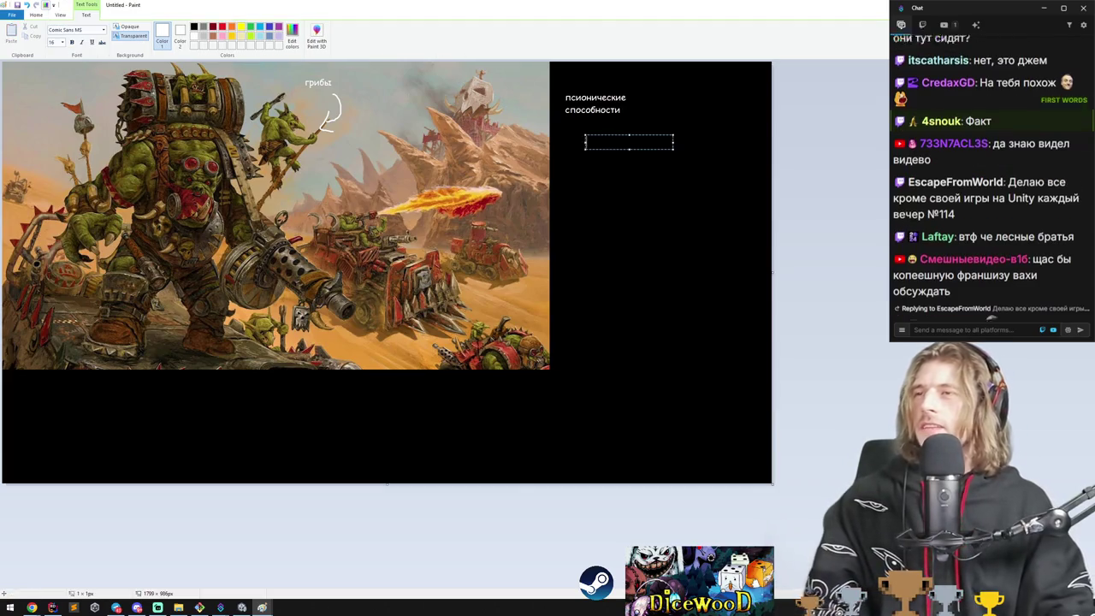
type("они все во кчто")
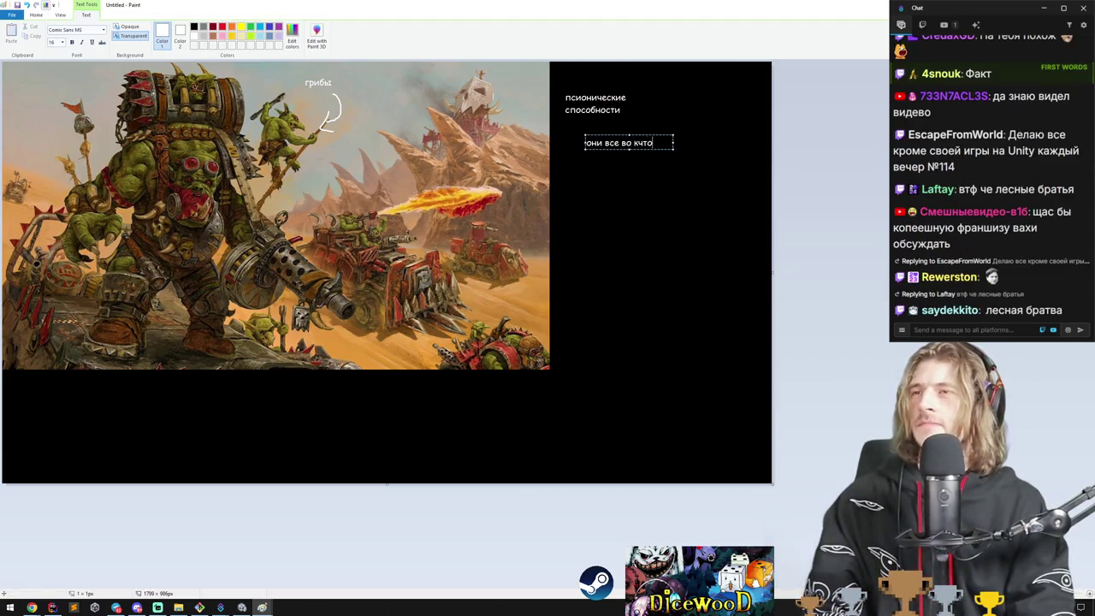
key("BackSpace")
key("BackSpace")
key("BackSpace")
key("BackSpace")
type("что-то верят од")
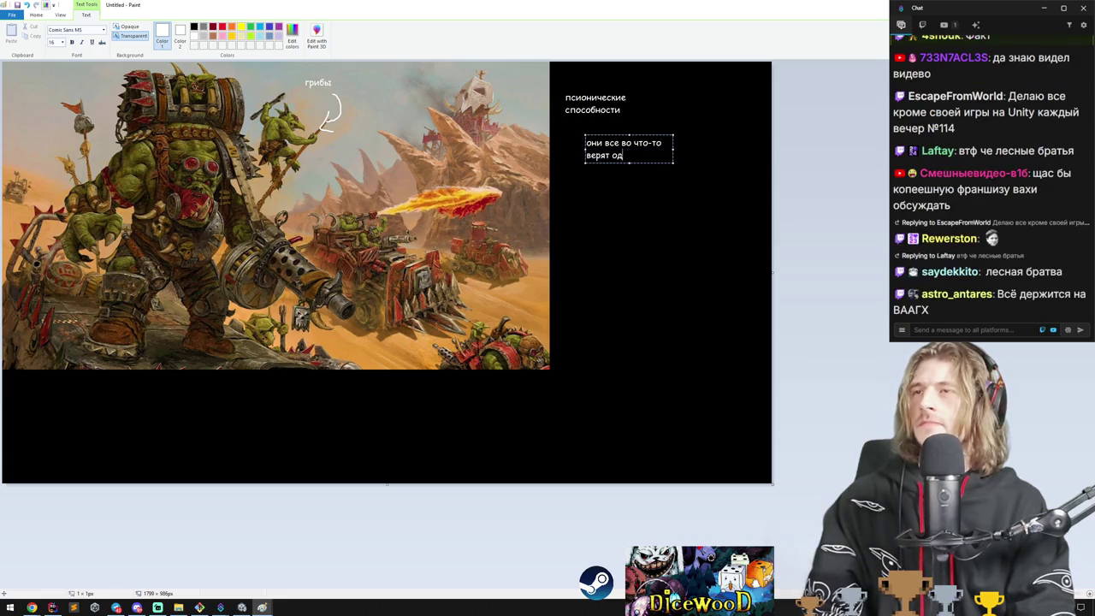
type("новременно и это ")
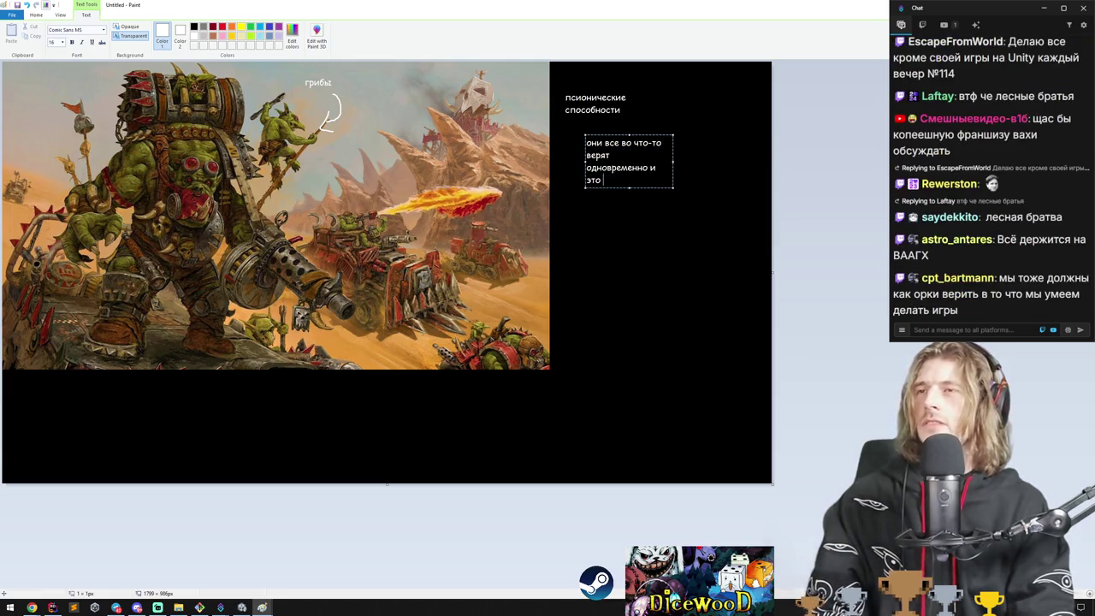
type("становится реальностью")
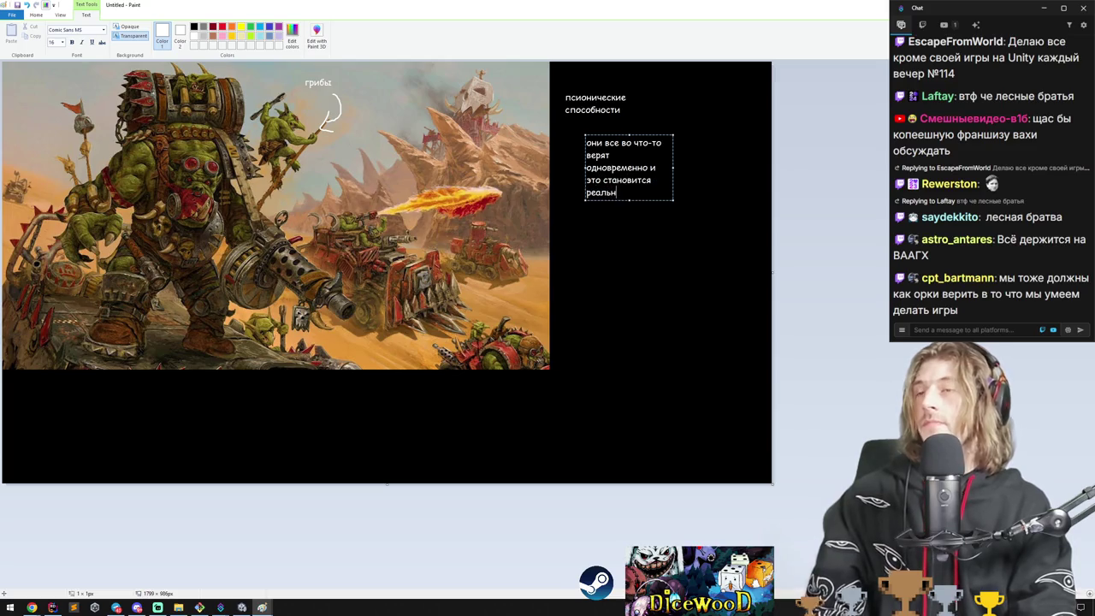
left_click(417, 319)
Draw white strokes, including an arrow from грибы to the goblin's head, then start a screen snip.
left_click(142, 45)
left_click(96, 70)
left_click_drag(304, 185, 292, 224)
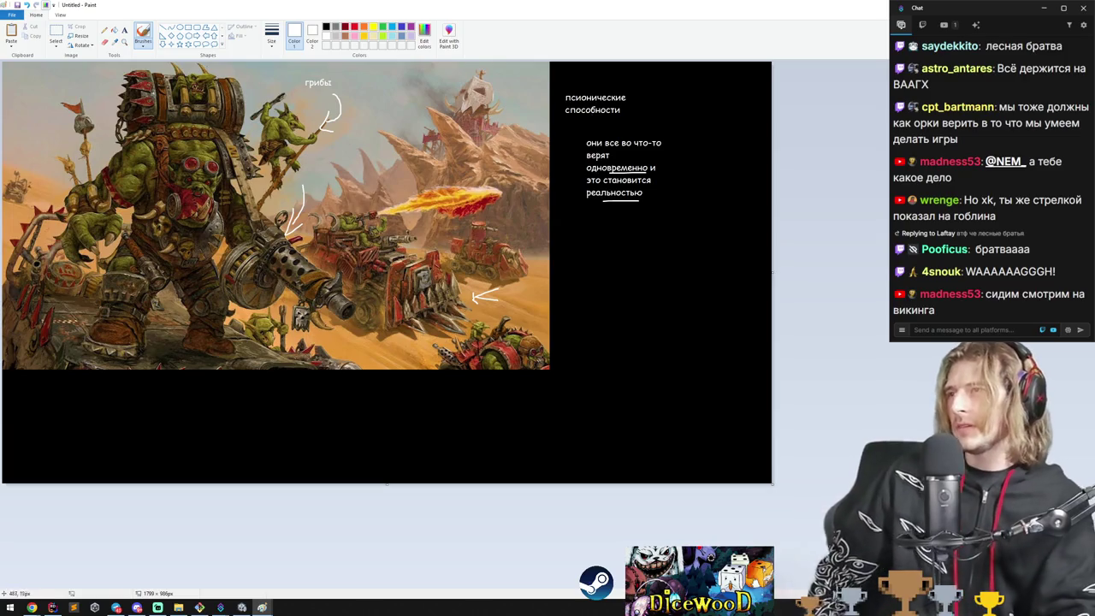
mouse_move(323, 120)
left_mouse_down()
mouse_move(240, 164)
mouse_move(255, 172)
left_mouse_up()
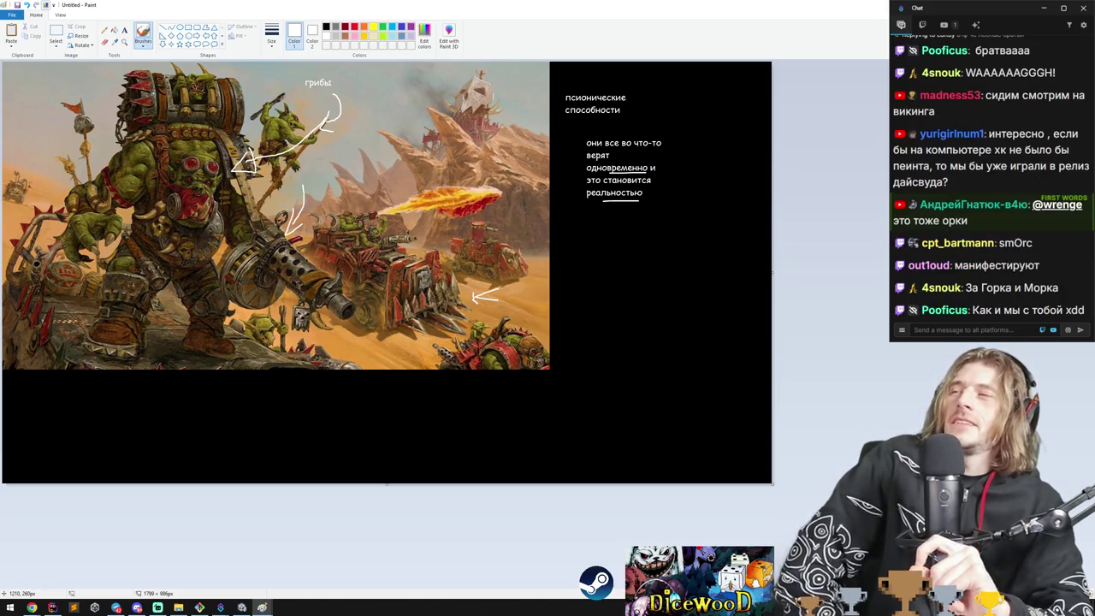
key("super+shift+s")
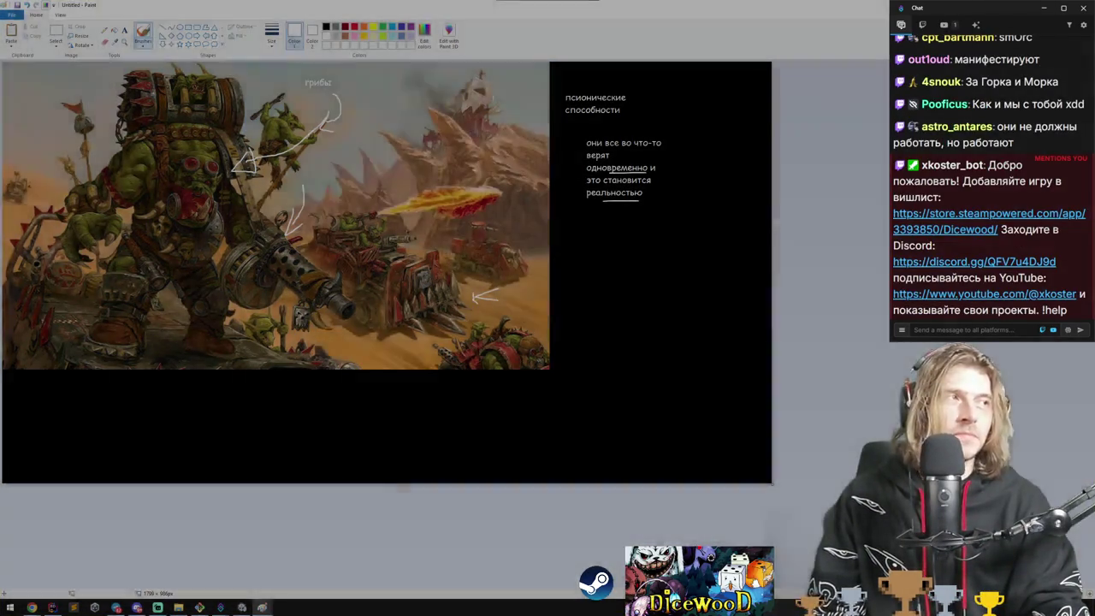
Paste the snipped 509 viewers counter onto the black Paint area, enlarge it, then close Paint unsaved.
left_click(625, 248)
key("ctrl+v")
mouse_move(624, 249)
left_mouse_down()
mouse_move(607, 248)
mouse_move(598, 317)
mouse_move(547, 313)
left_mouse_up()
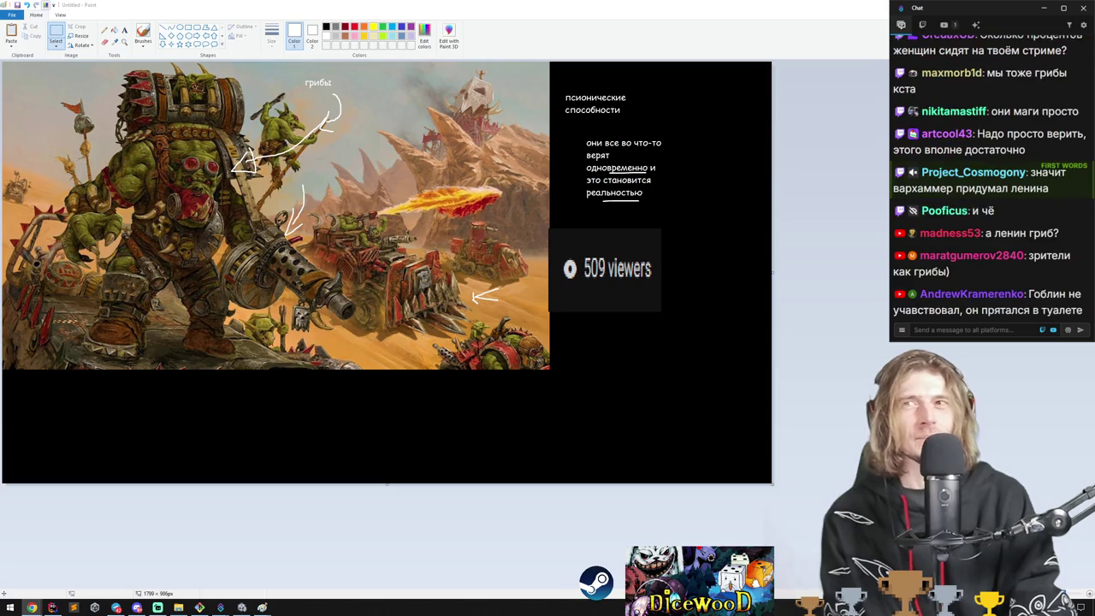
key("alt+F4")
left_click(560, 303)
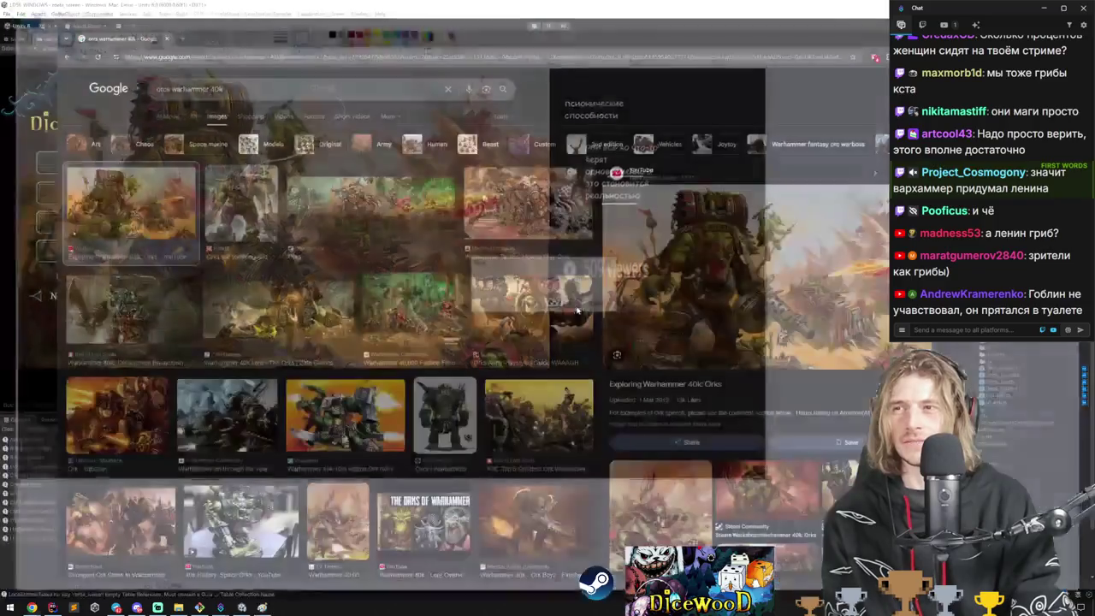
Close the Google Images window and return to the Unity editor.
key("alt+F4")
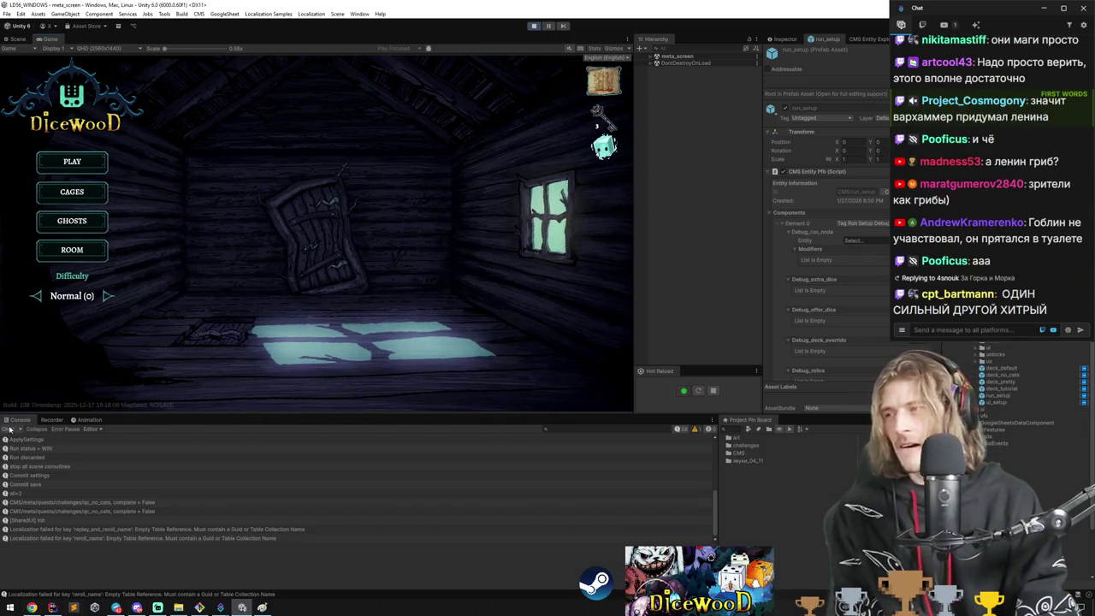
left_click(214, 569)
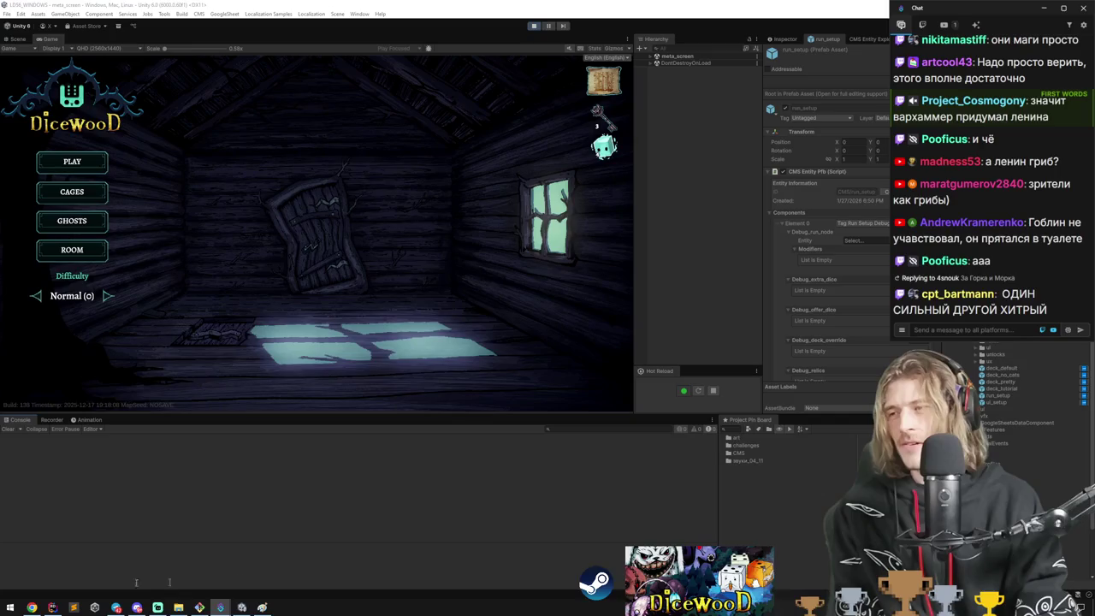
left_click(51, 607)
left_click(52, 608)
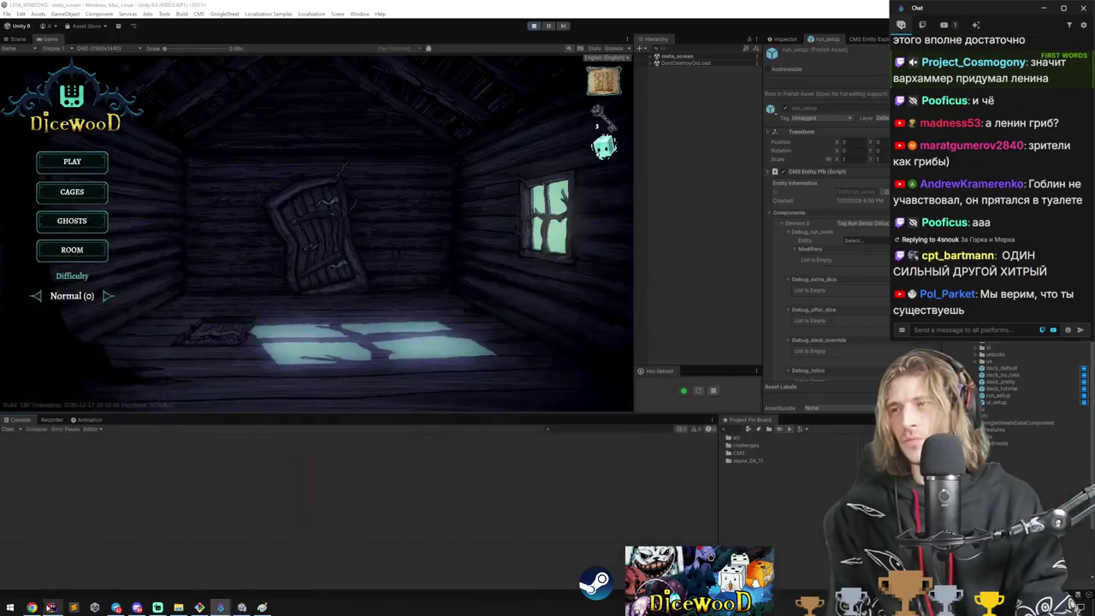
In the Scene view, frame the main menu and select the GHOSTS menu button, collapsing its children.
left_click(17, 38)
scroll(207, 171, "up", 2)
left_click(207, 171)
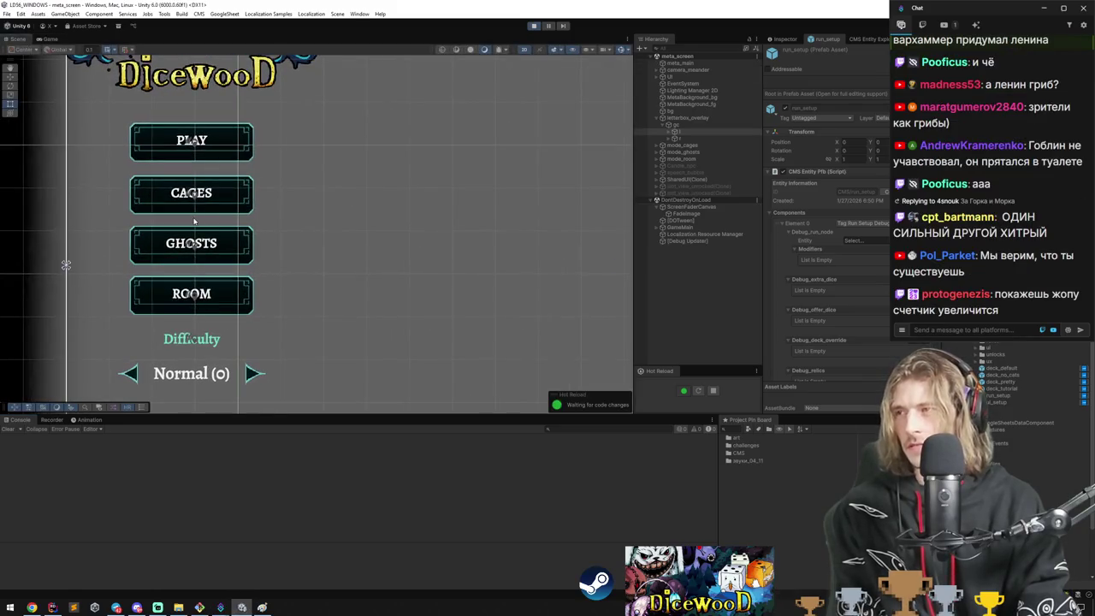
left_click(206, 247)
left_click(686, 110)
left_click(674, 110)
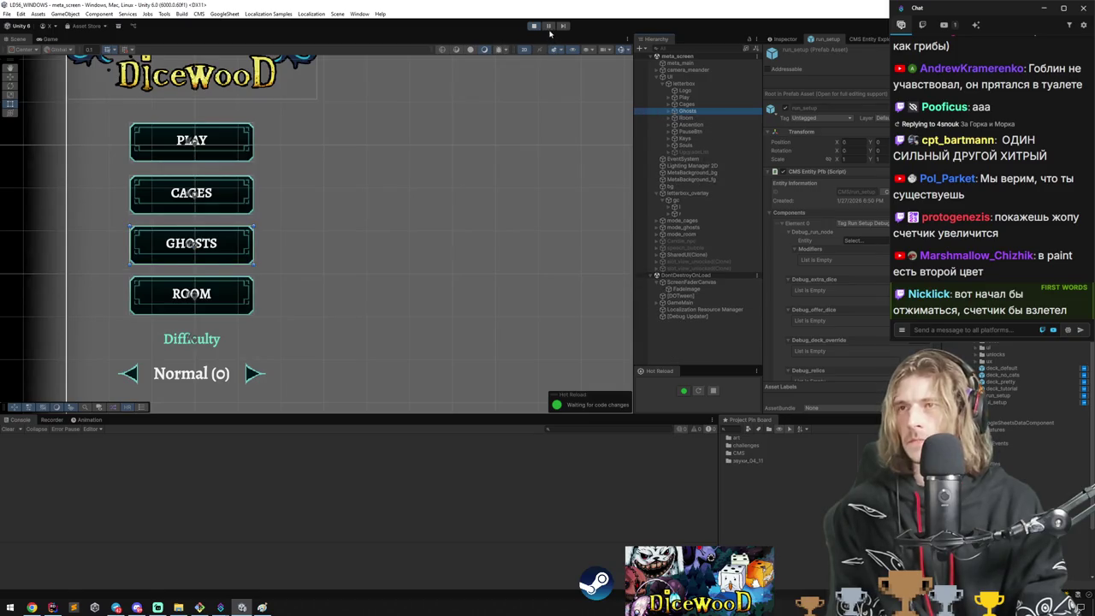
Stop play mode and frame the mode_ghosts layout in the Scene view.
left_click(535, 27)
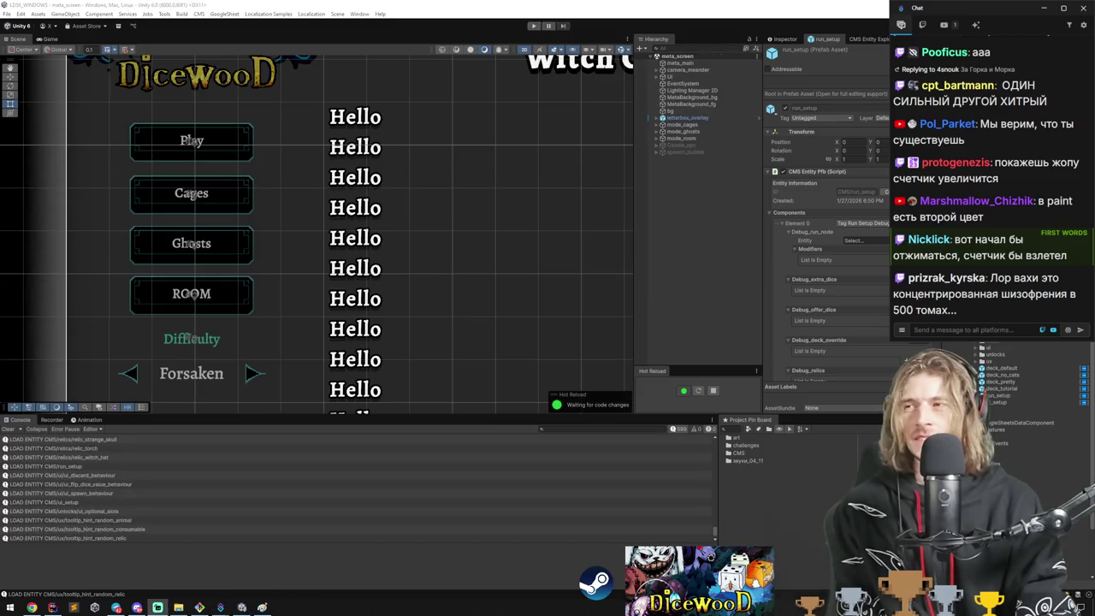
left_click(695, 125)
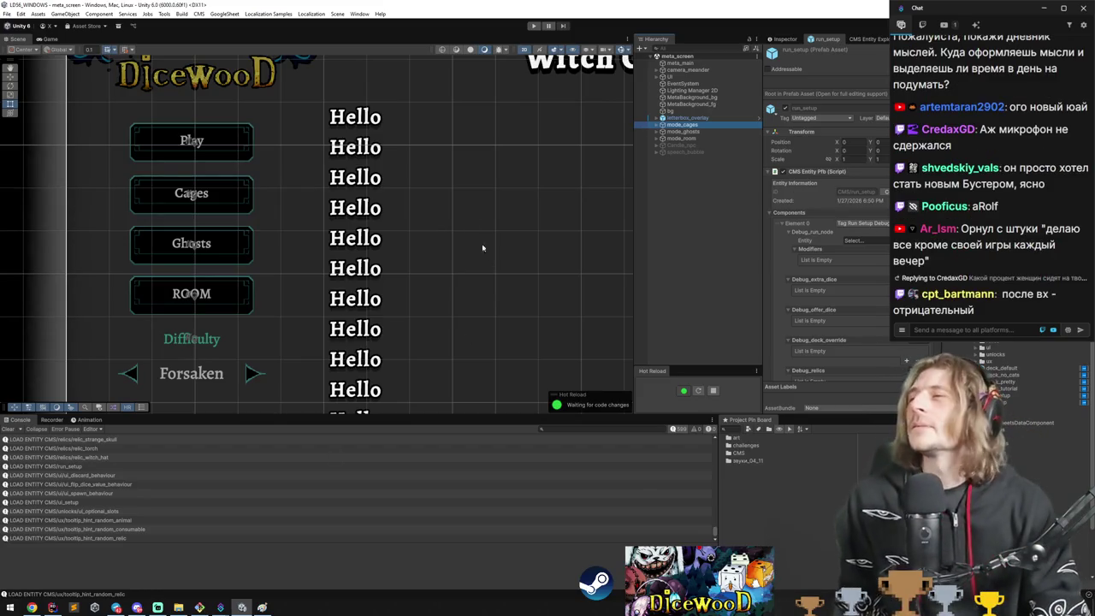
double_click(683, 131)
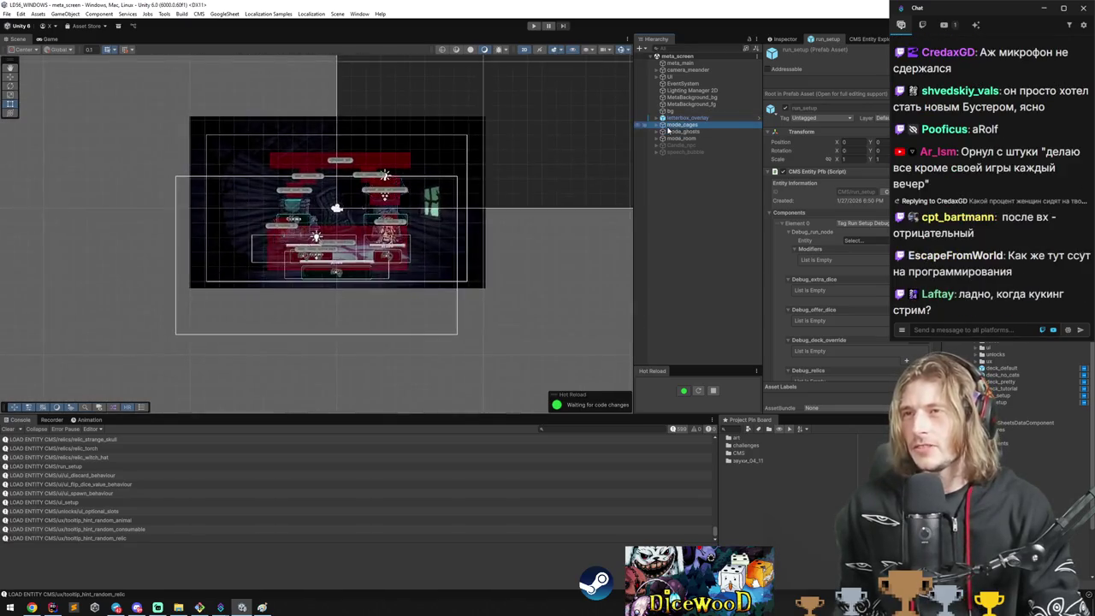
Browse the mode_room and mode_ghosts layouts, then frame the Witch Chest UI canvas.
left_click(656, 125)
double_click(655, 146)
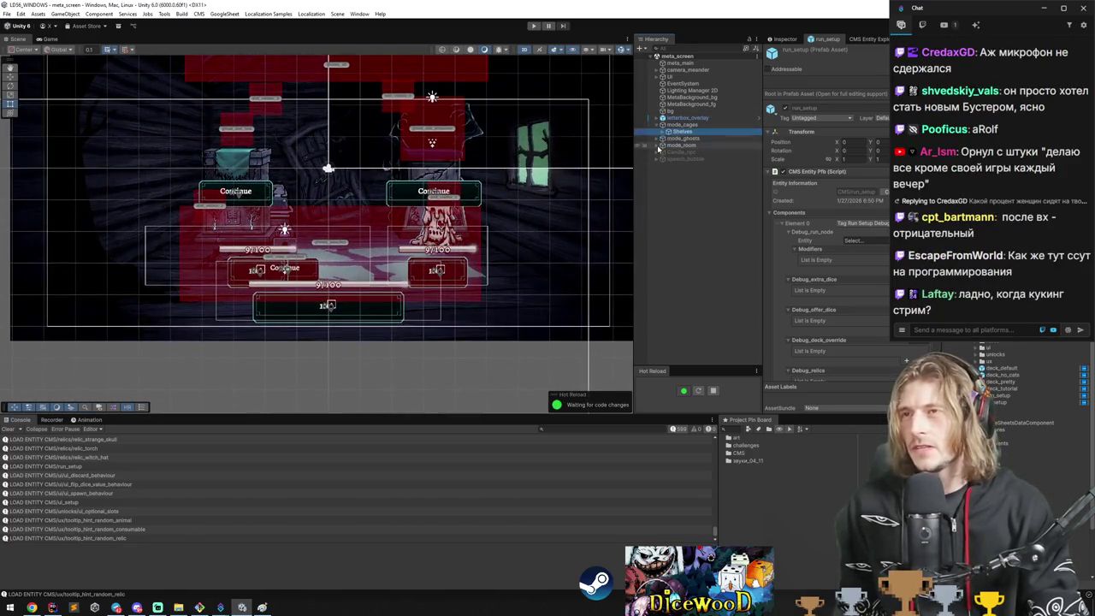
left_click(657, 139)
left_click(673, 132)
left_click(662, 76)
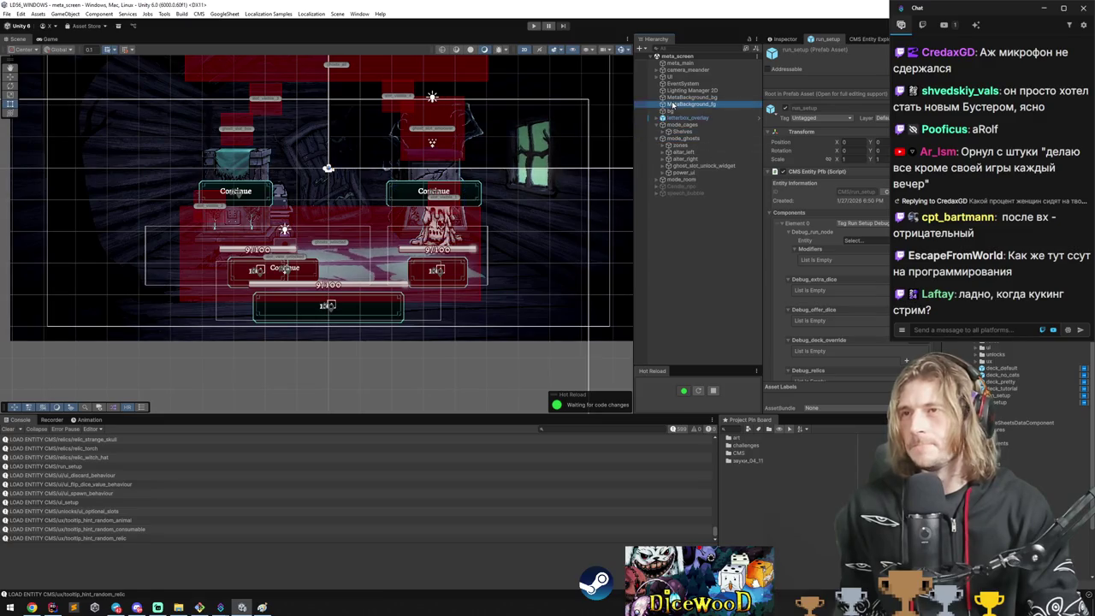
double_click(671, 76)
scroll(214, 204, "up", 3)
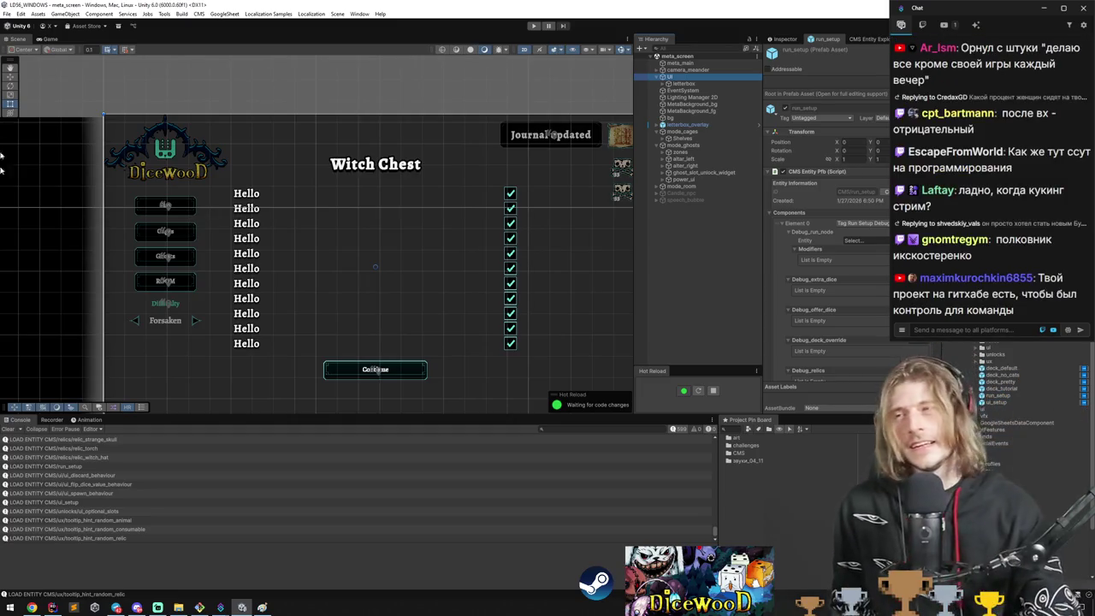
scroll(135, 278, "up", 5)
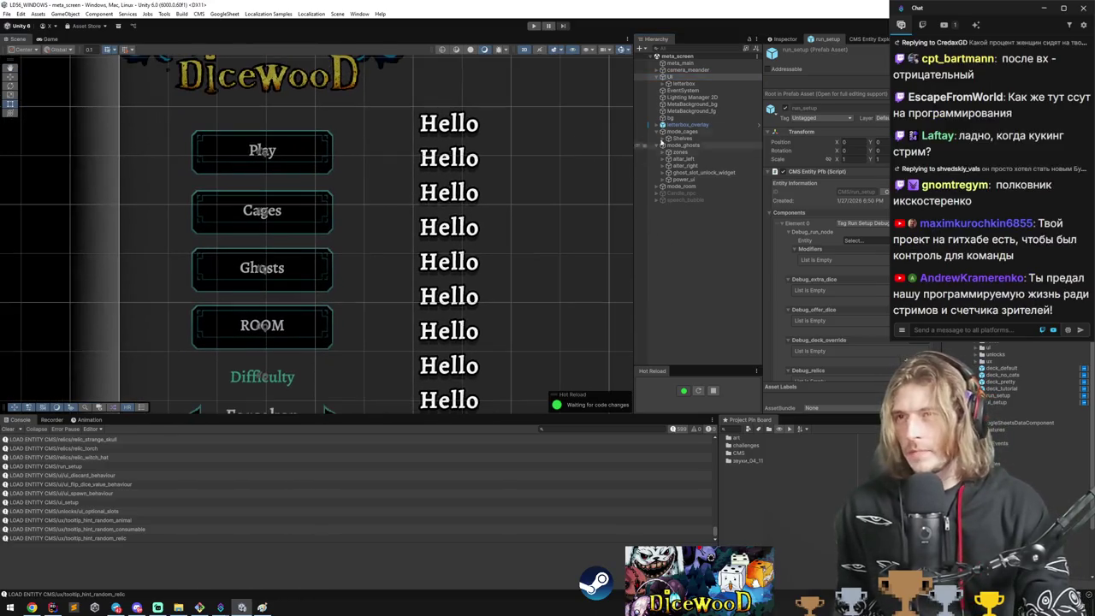
Create a LockButton child under letterbox and place it between Cages and Ghosts.
left_click(662, 83)
left_click(685, 103)
left_click(687, 110)
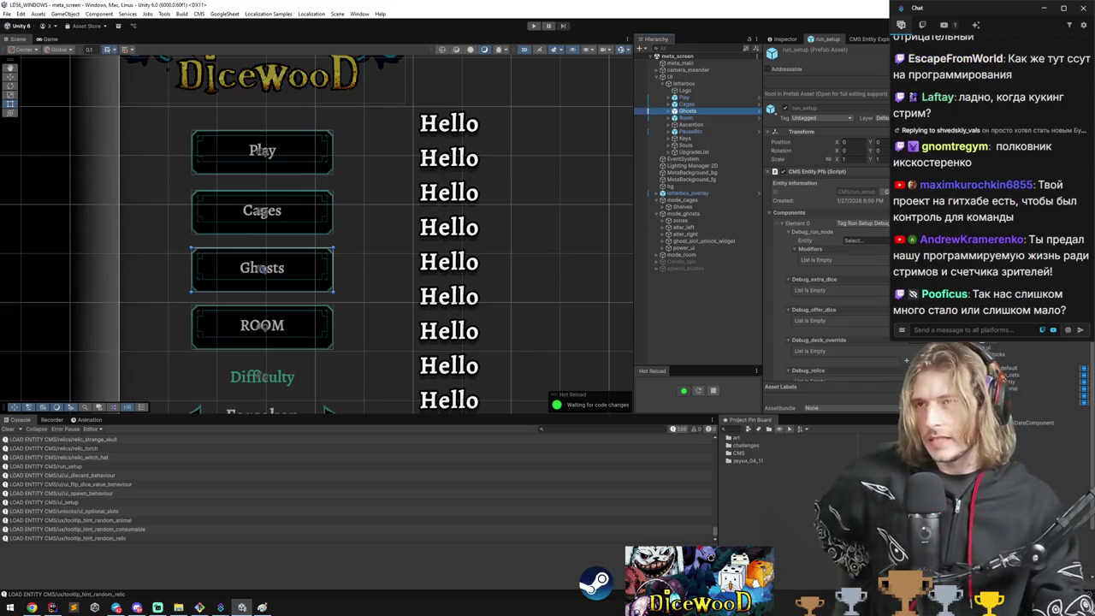
left_click(681, 84)
key("alt+shift+n")
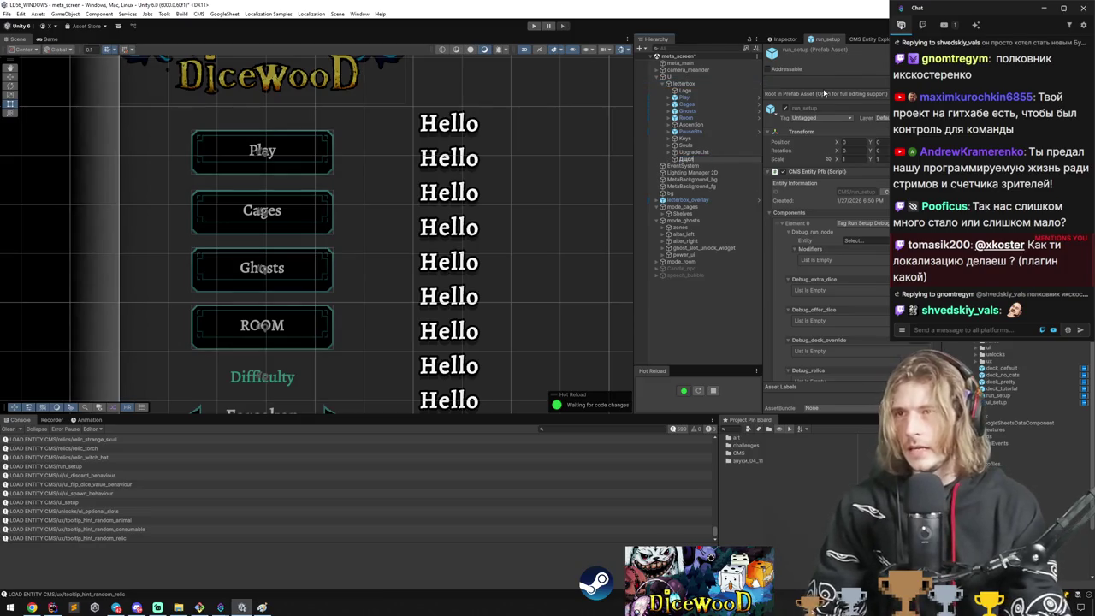
type("Button")
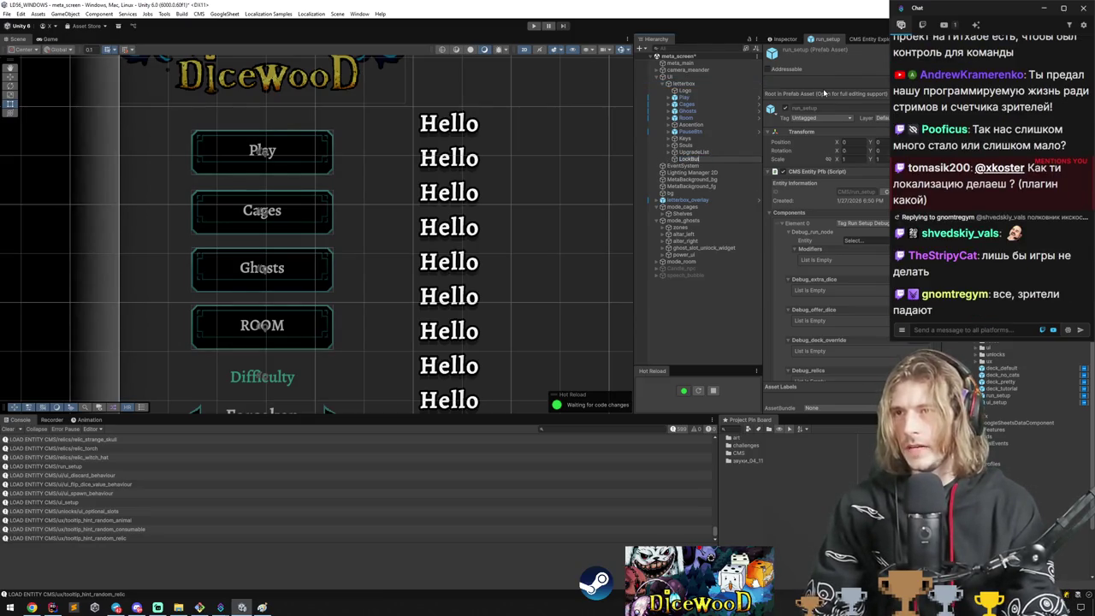
key("Return")
left_click_drag(717, 159, 710, 108)
Widen the LockButton rectangle in the Scene view.
scroll(455, 289, "down", 3)
scroll(454, 289, "up", 2)
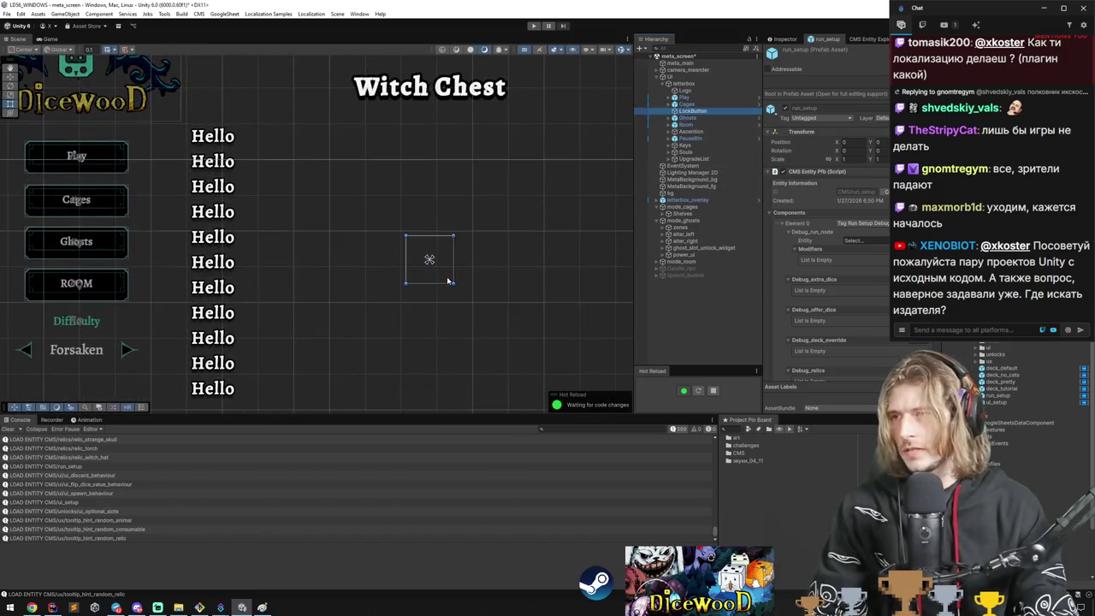
scroll(438, 268, "up", 3)
left_click_drag(439, 268, 496, 253)
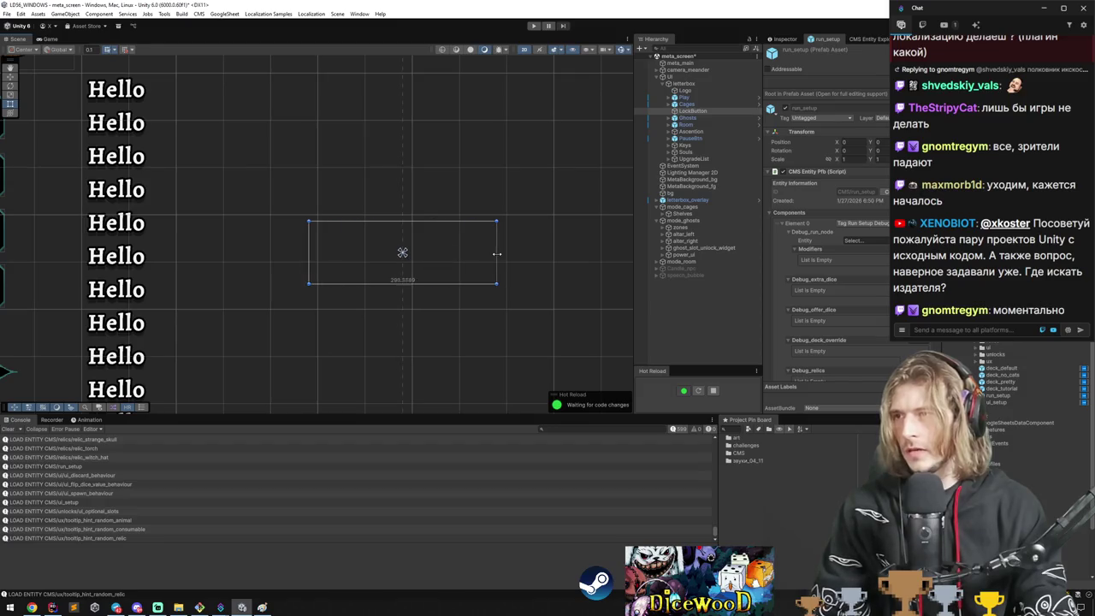
scroll(152, 286, "down", 1)
mouse_move(152, 285)
left_mouse_down()
mouse_move(349, 257)
mouse_move(344, 266)
left_mouse_up()
Launch Paint with a blank canvas.
key("super")
type("paint")
key("Return")
left_click(113, 30)
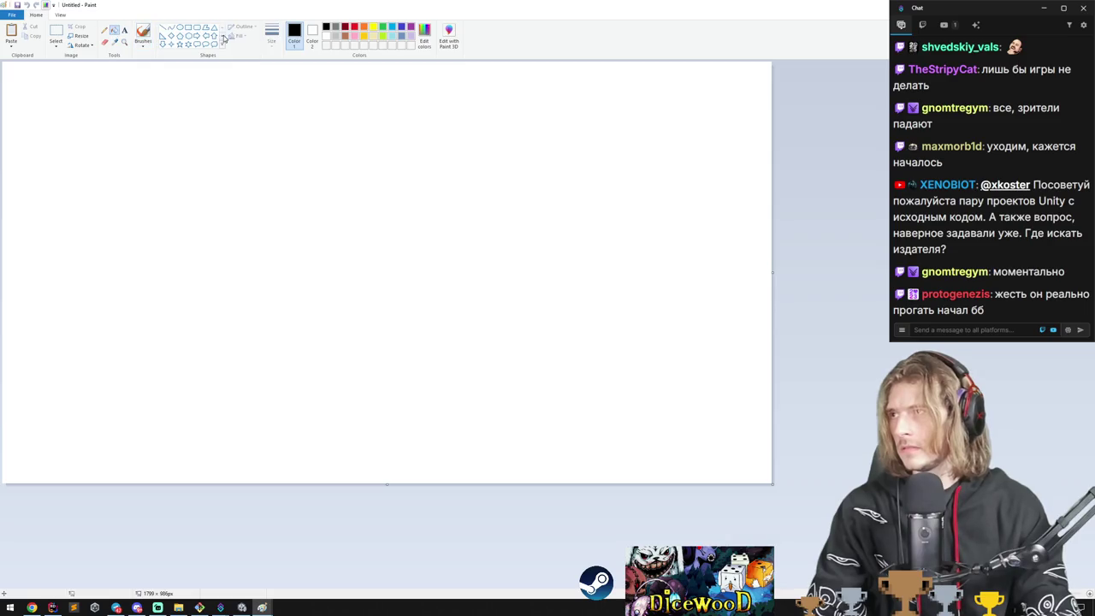
Fill the canvas black and write 'state' in white text.
left_click(256, 137)
left_click(124, 29)
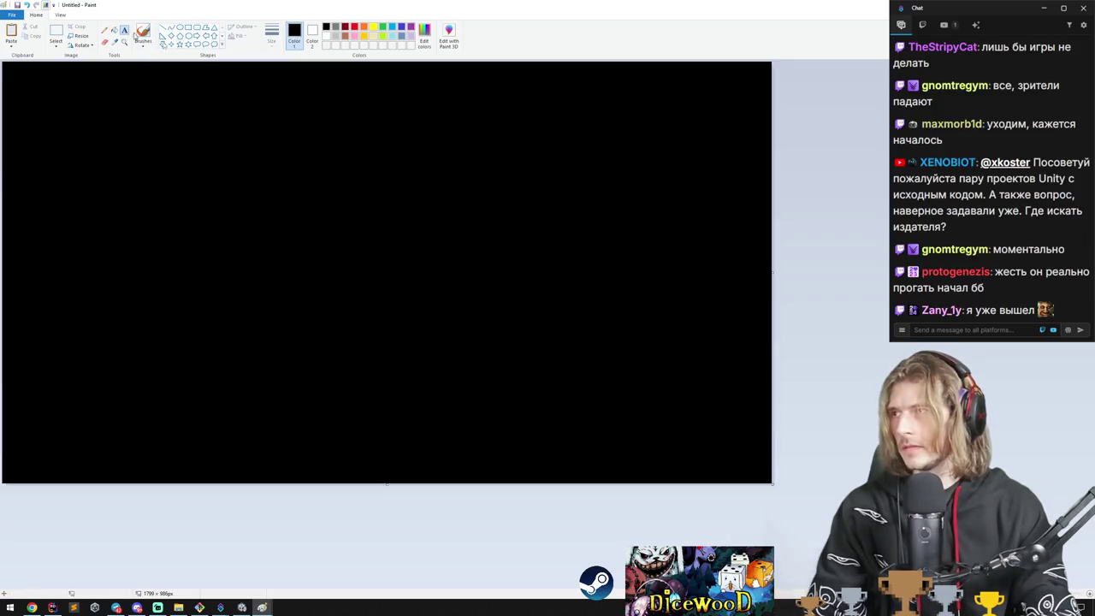
left_click(327, 37)
left_click(310, 85)
type("state")
Add the white note 'данные в текущий момент времени' below 'state'.
left_click(310, 99)
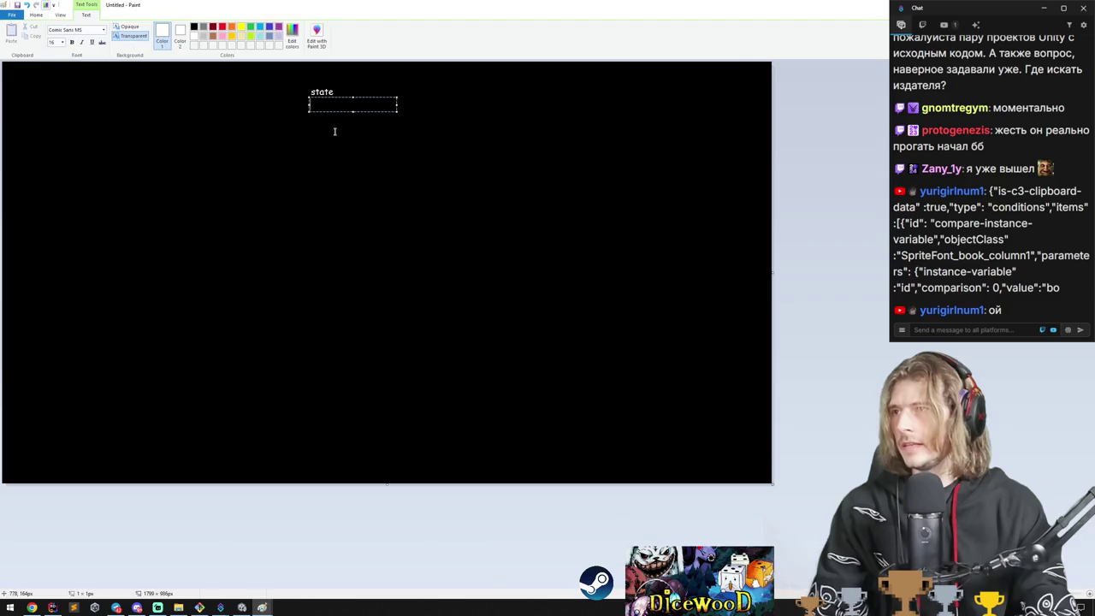
type("данные или")
key("BackSpace")
key("BackSpace")
key("BackSpace")
type("в те")
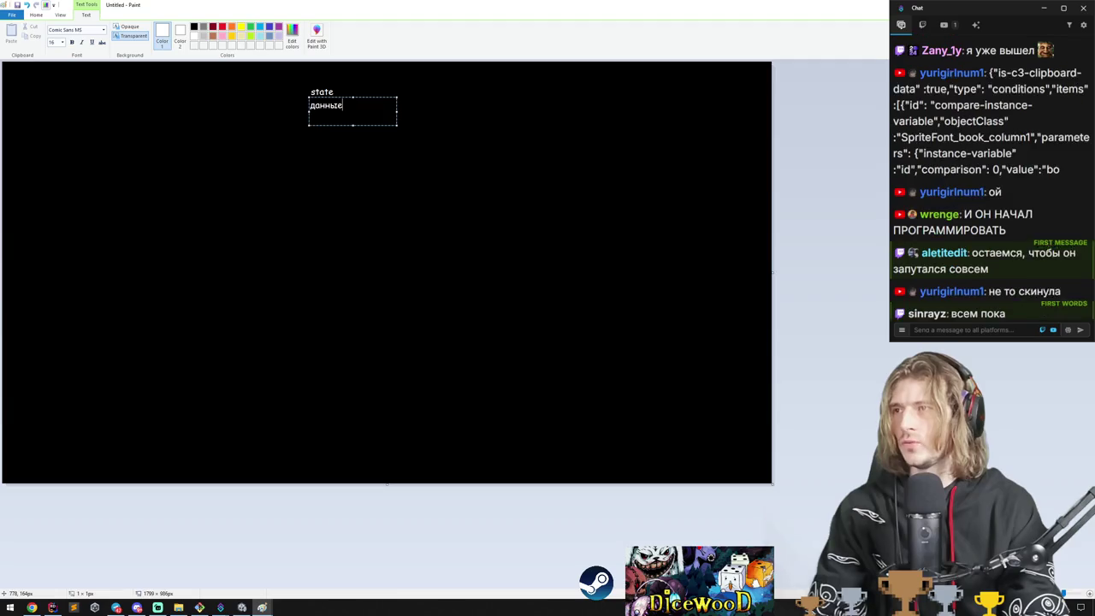
type("кущий момент врее")
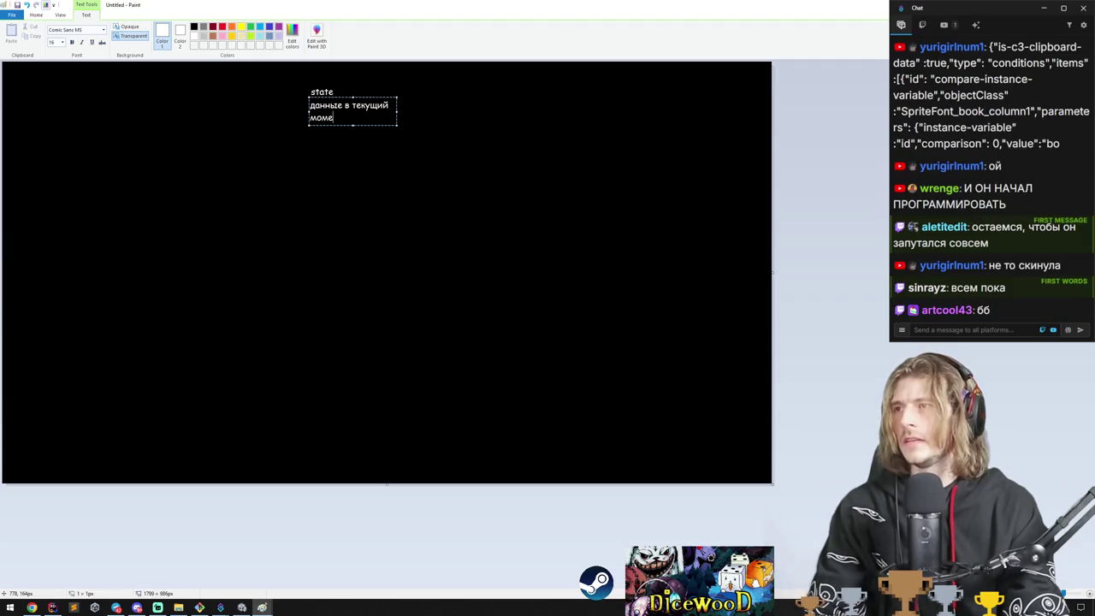
key("BackSpace")
type("мени")
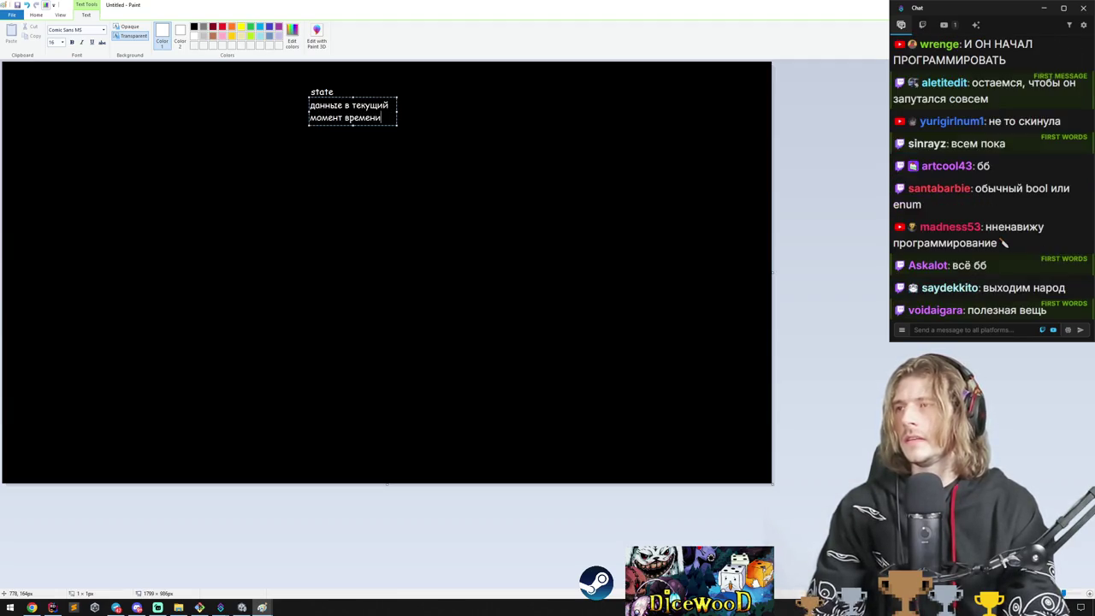
left_click(342, 192)
Add a 'finite state machine' text note below the definition.
left_click(300, 158)
type("ашт")
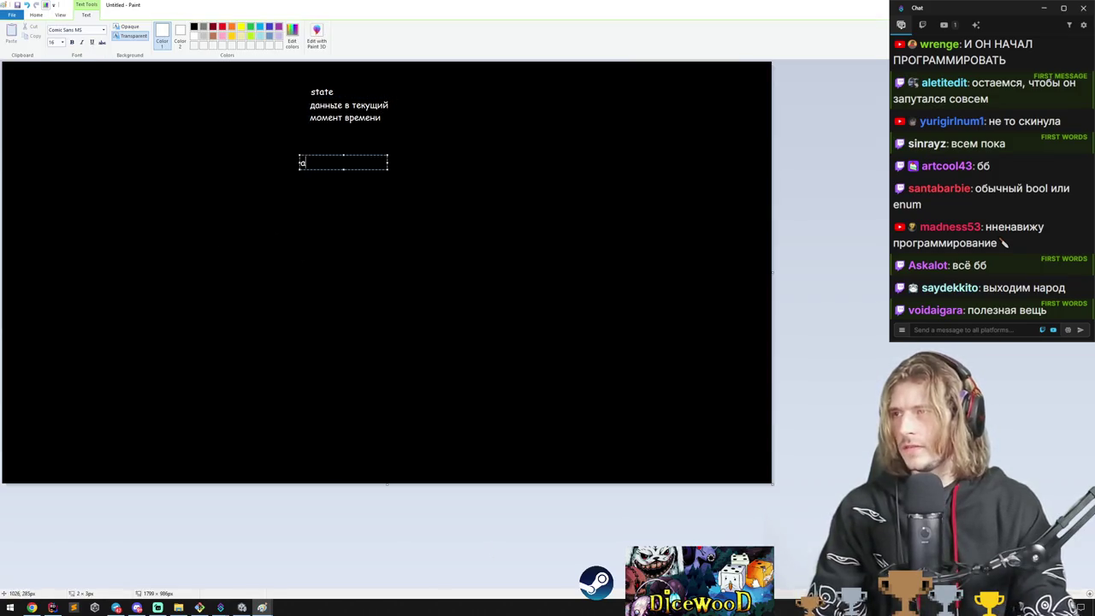
key("ctrl+a")
type("fin")
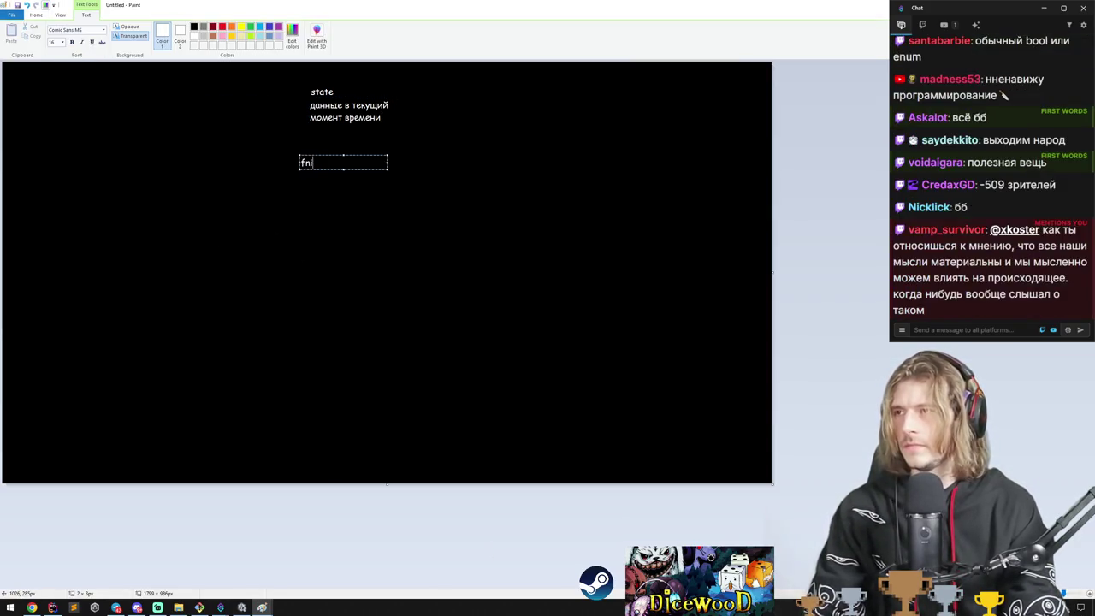
type("ite state machine")
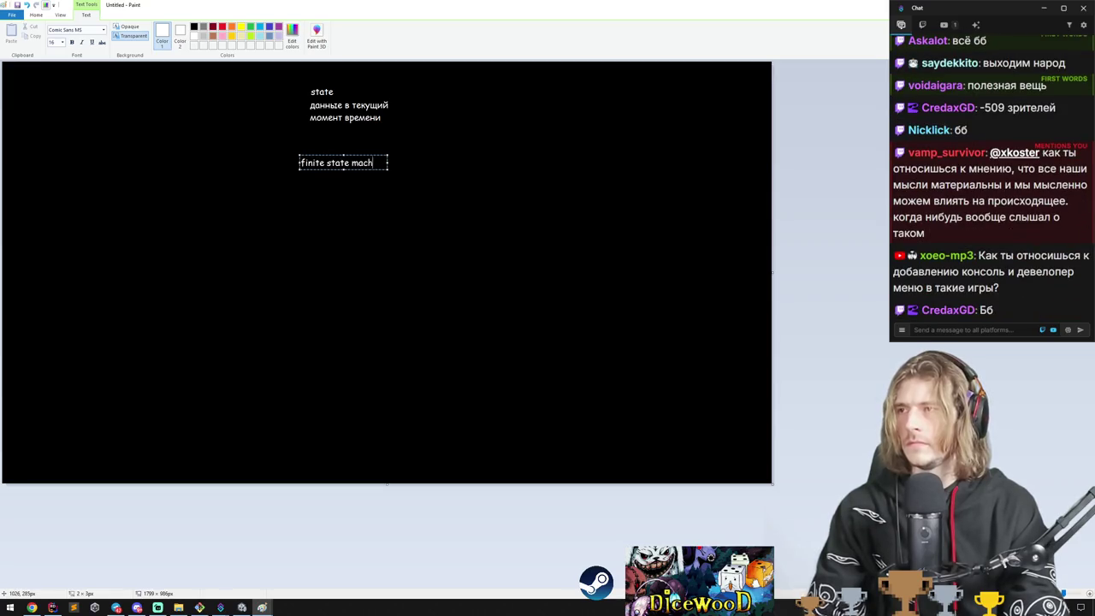
left_click(417, 163)
Draw a brush arrow pointing up at 'state', then return to Unity.
left_click(143, 35)
left_click_drag(324, 195, 340, 173)
left_click_drag(310, 99, 323, 100)
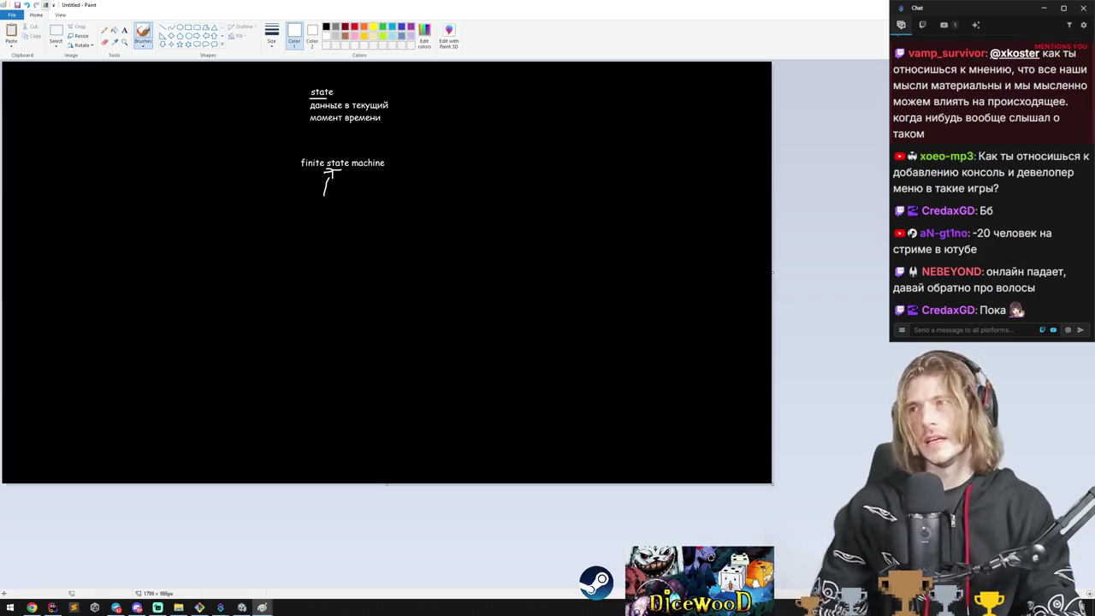
key("alt+Tab")
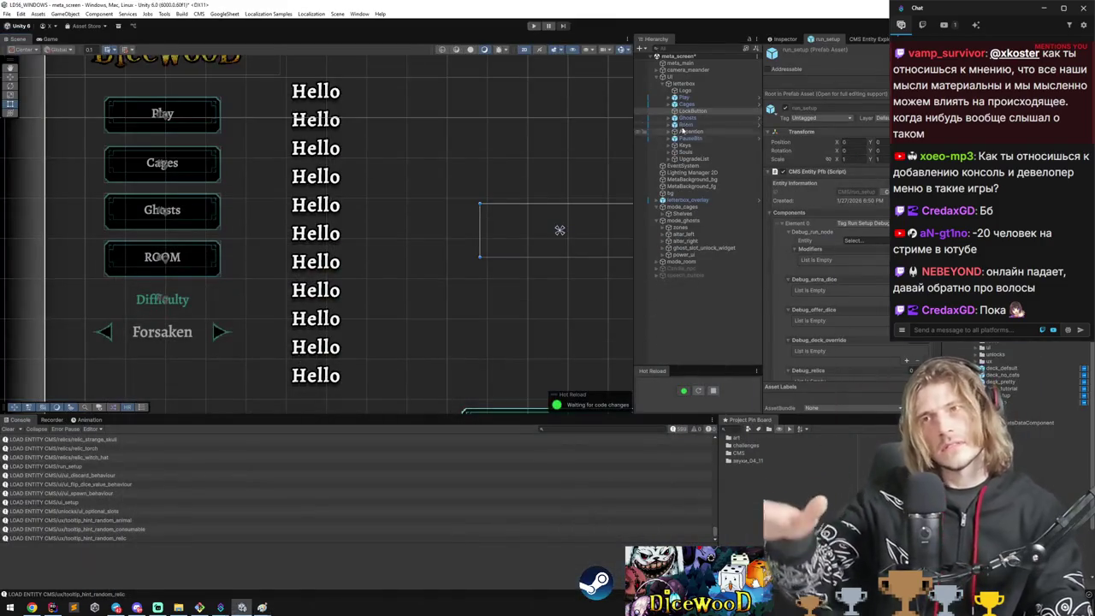
Add an empty child under LockButton, move the Ghosts button into it, and rename it.
scroll(385, 203, "down", 2)
left_click(692, 111)
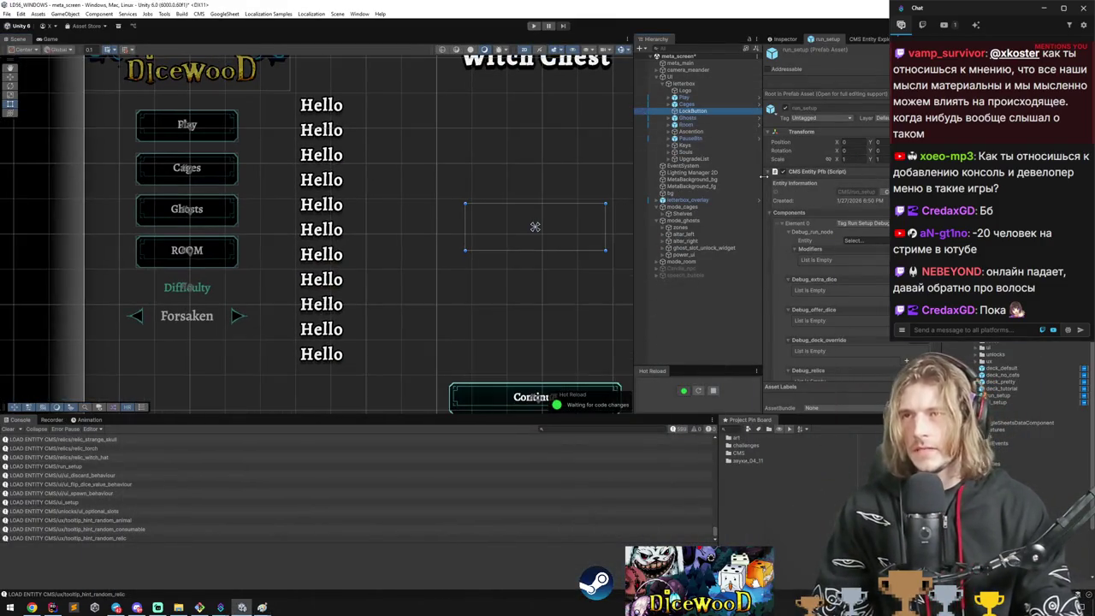
key("alt+shift+n")
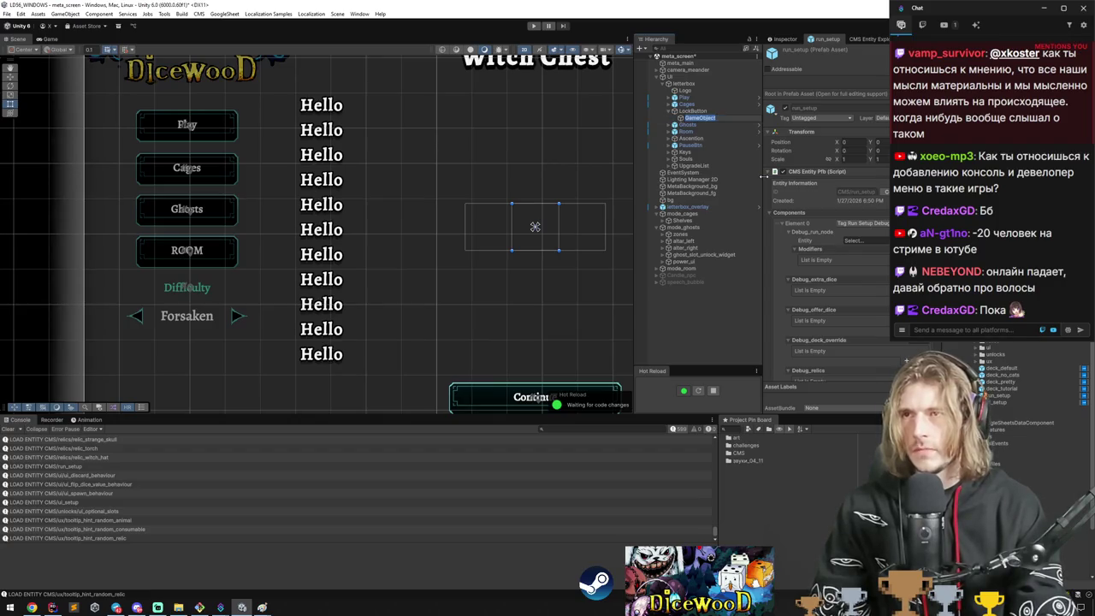
left_click_drag(687, 124, 710, 125)
key("F2")
type("Butt")
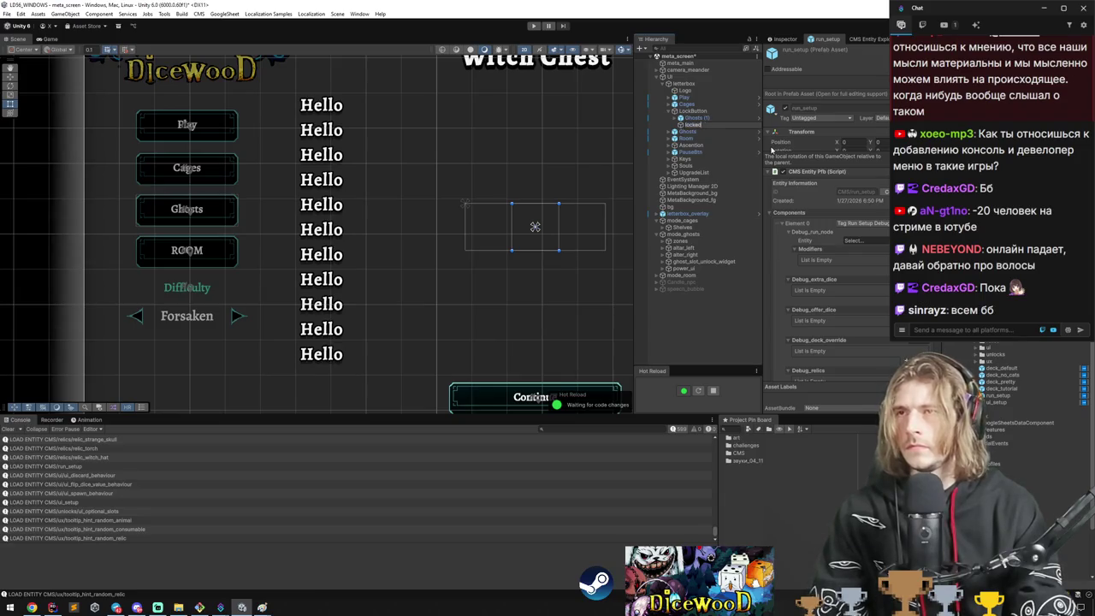
key("Return")
Inspect the Ghosts (1) copy and its punch_root, framing it in the scene.
left_click(699, 120)
left_click(698, 124)
key("ctrl+z")
key("ctrl+z")
key("ctrl+z")
key("ctrl+z")
key("ctrl+z")
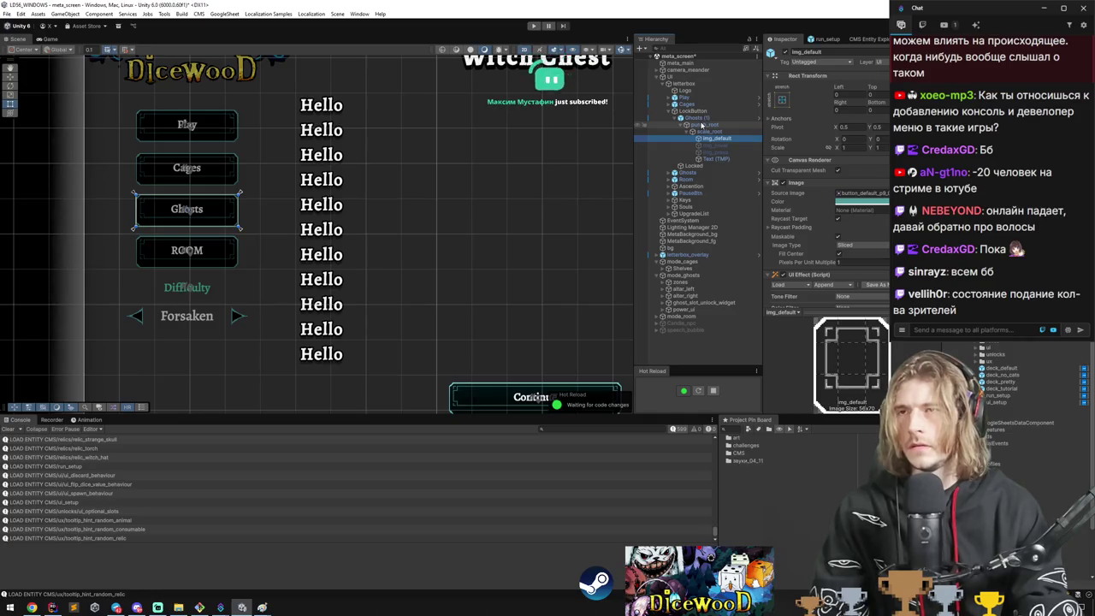
left_click(701, 124)
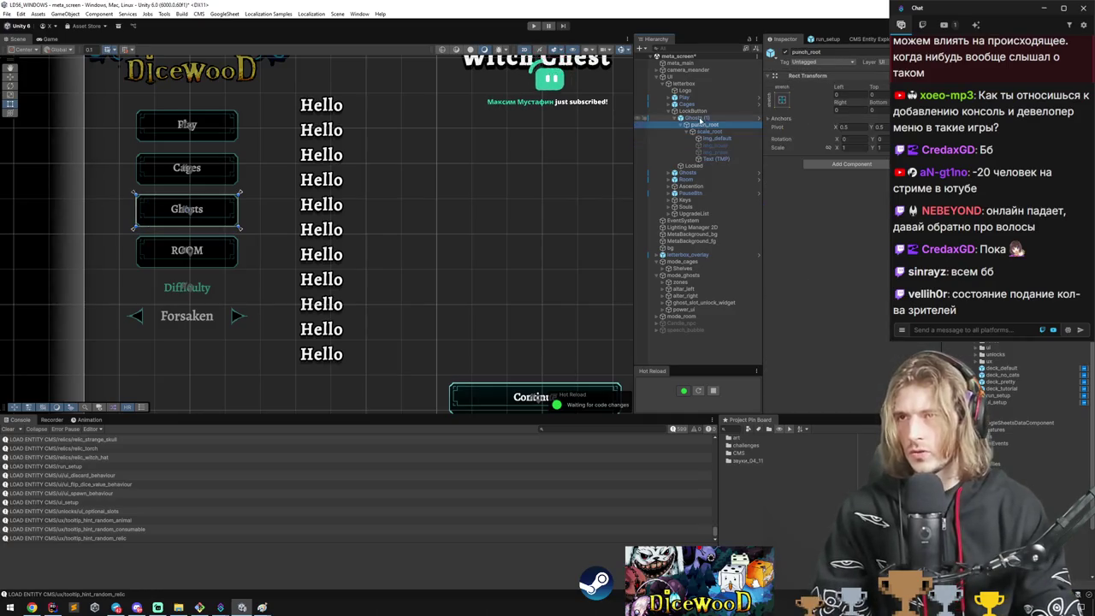
double_click(698, 117)
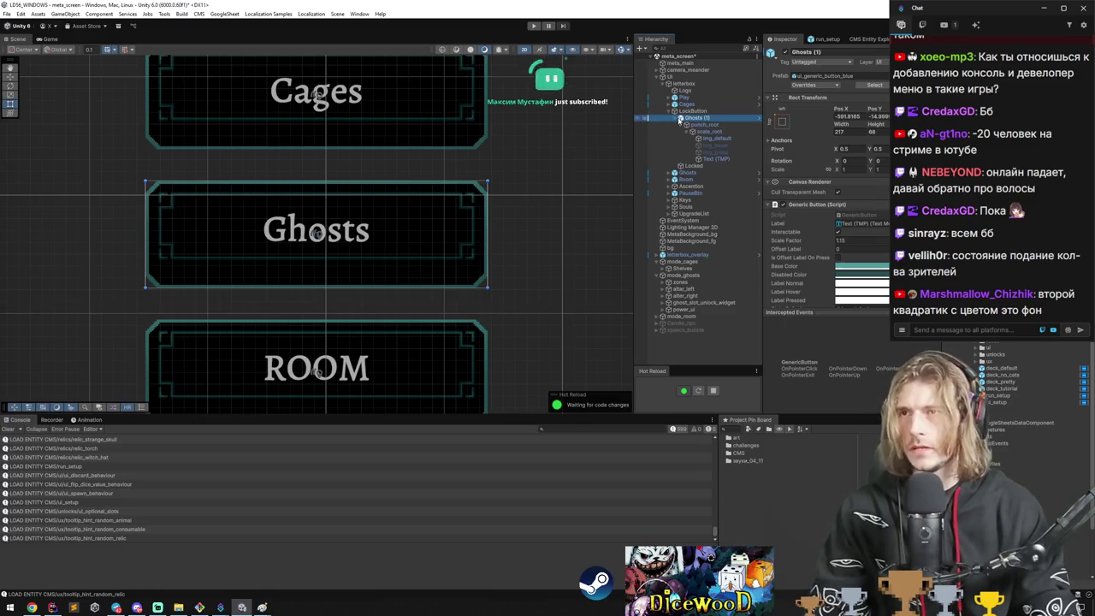
left_click(681, 118)
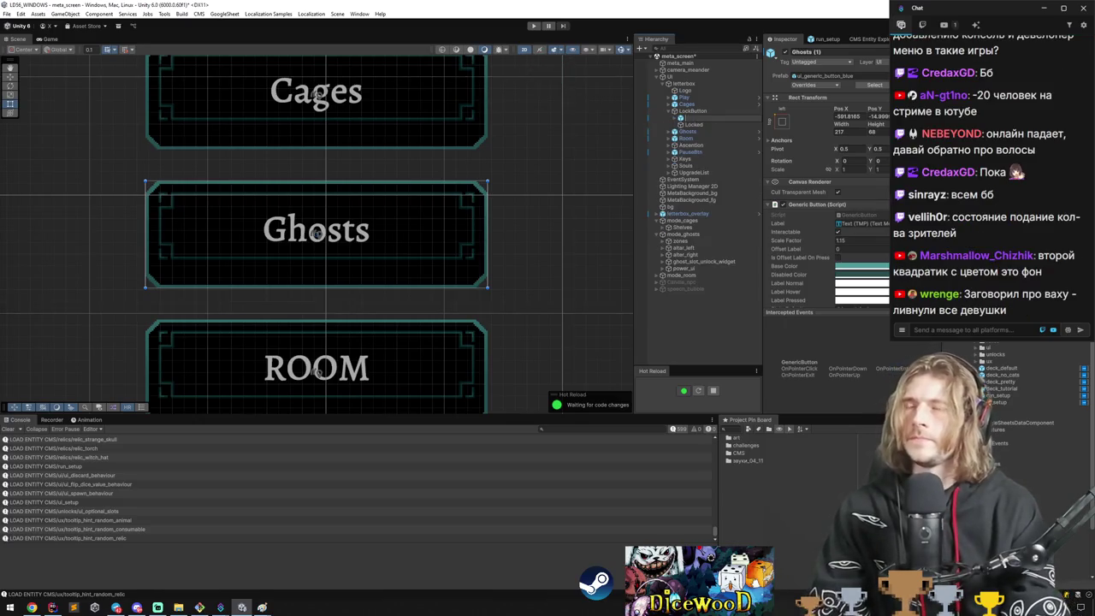
type("Unlocked")
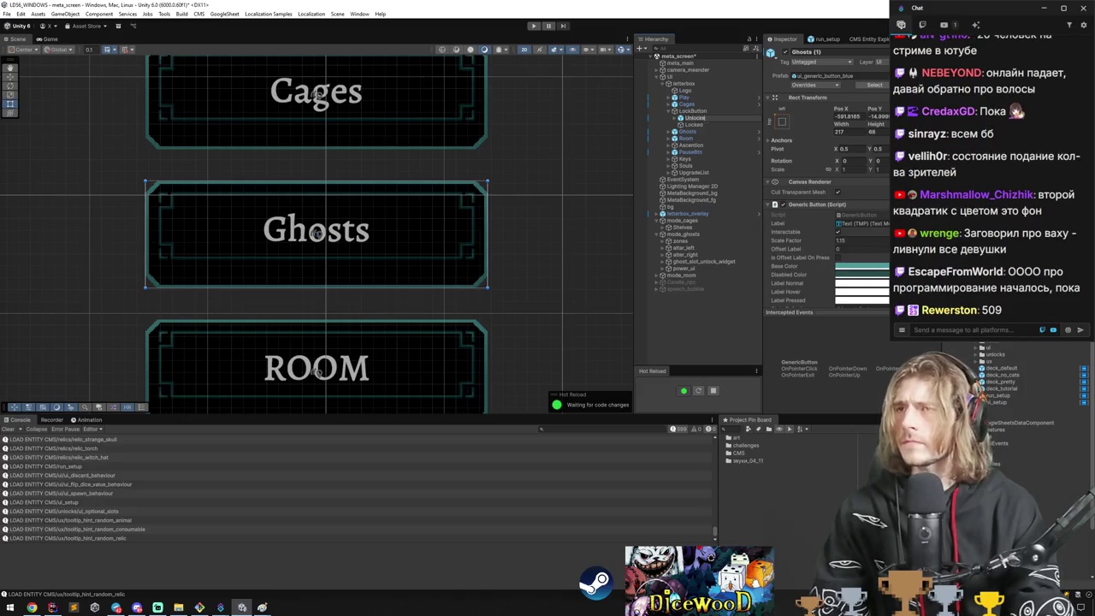
Delete the Locked object and frame the ghost-mode room's zones.
left_click(690, 125)
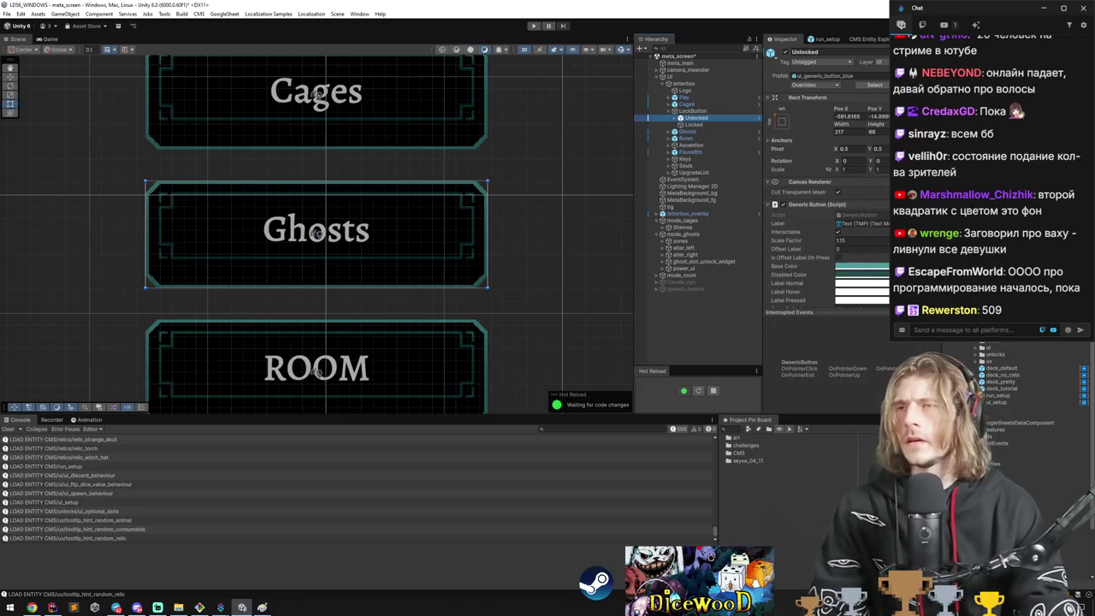
key("Delete")
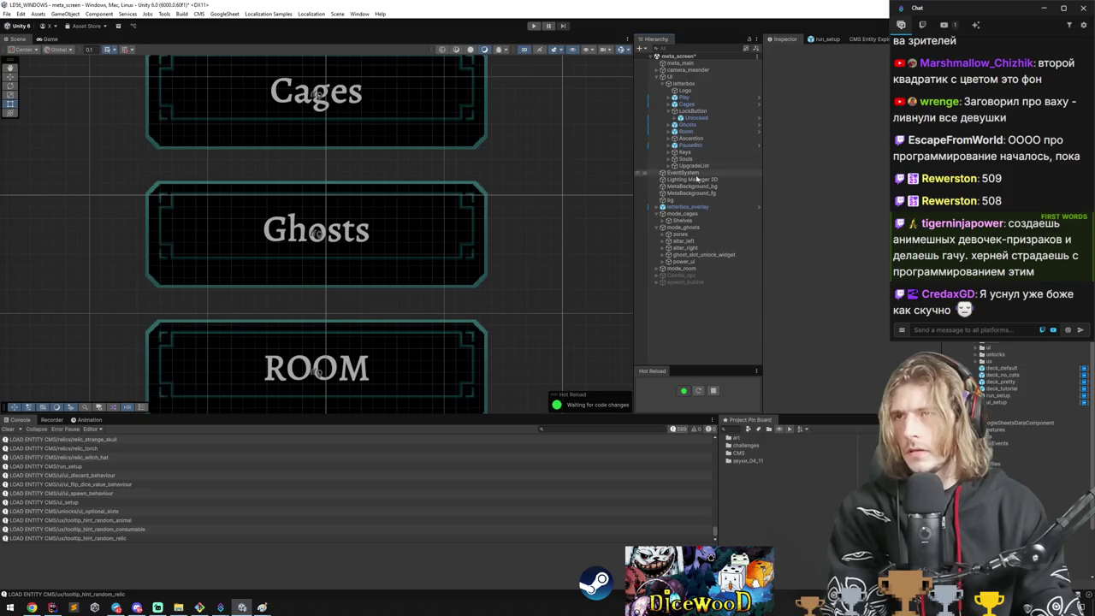
double_click(684, 234)
Zoom to the dice upgrade button and select its img_default, Text (TMP) and bg parts.
scroll(257, 265, "up", 5)
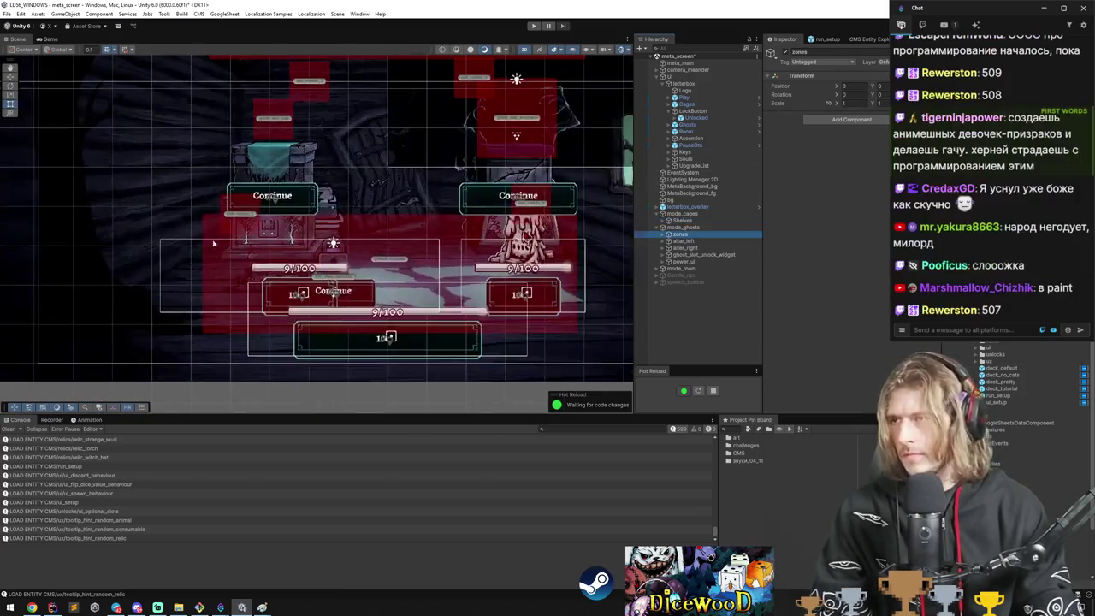
left_click_drag(469, 385, 212, 340)
scroll(256, 321, "up", 5)
scroll(278, 304, "up", 2)
left_click(266, 307)
scroll(291, 301, "down", 2)
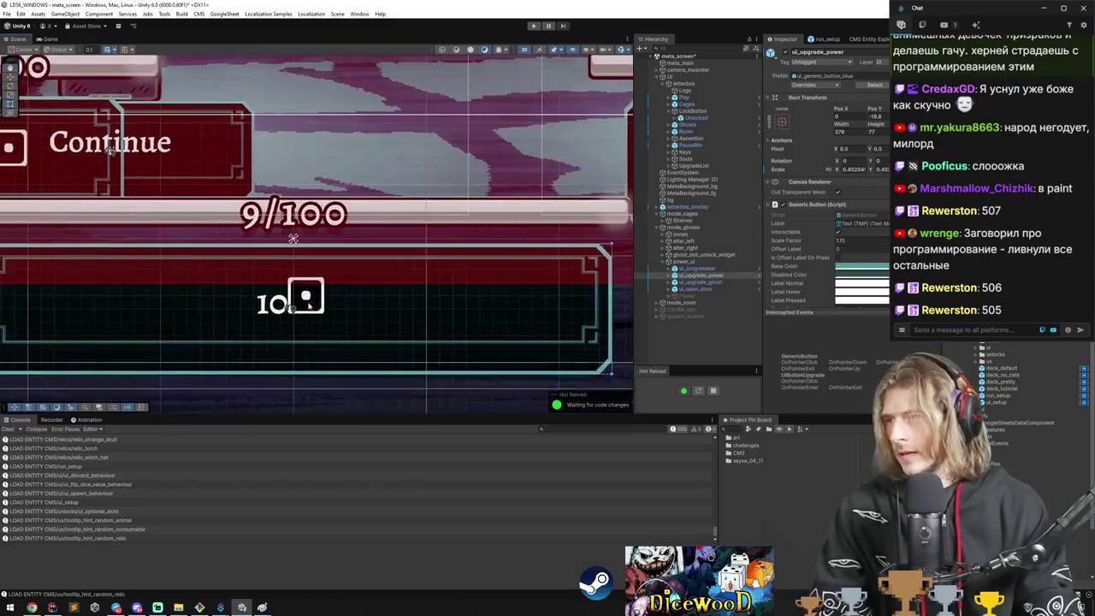
scroll(308, 298, "up", 2)
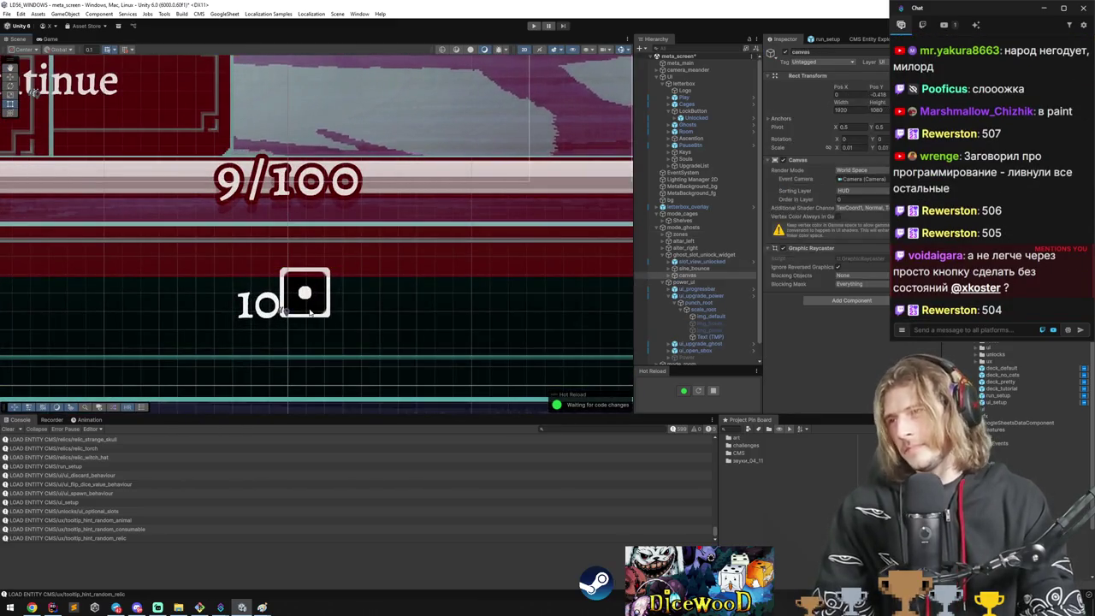
left_click(310, 313)
left_click(311, 313)
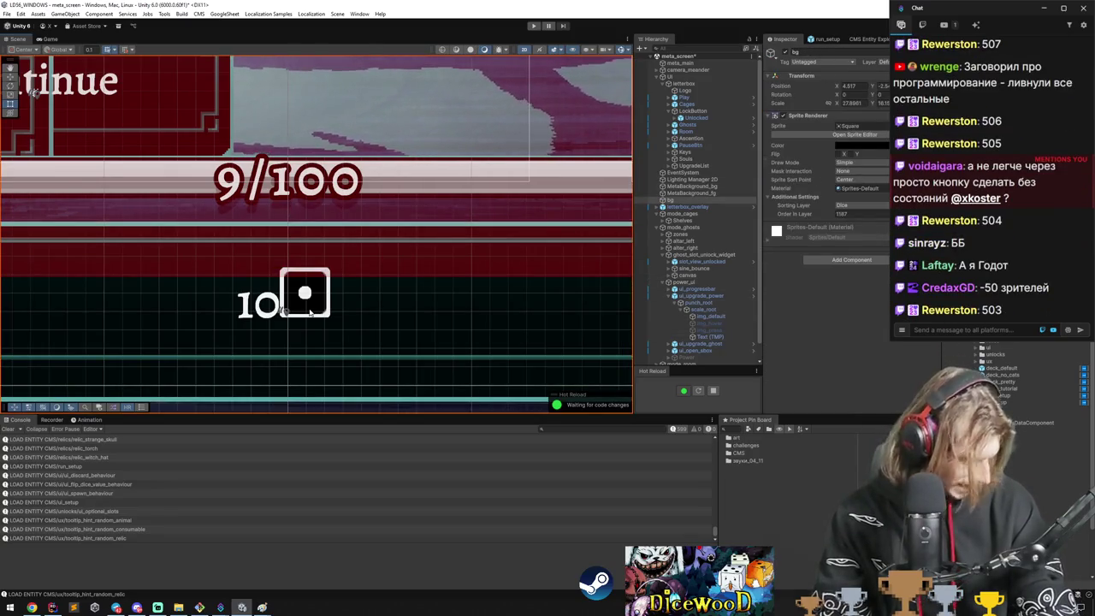
Bring up the dicewood Trello board in the browser.
scroll(312, 301, "up", 3)
scroll(214, 254, "down", 4)
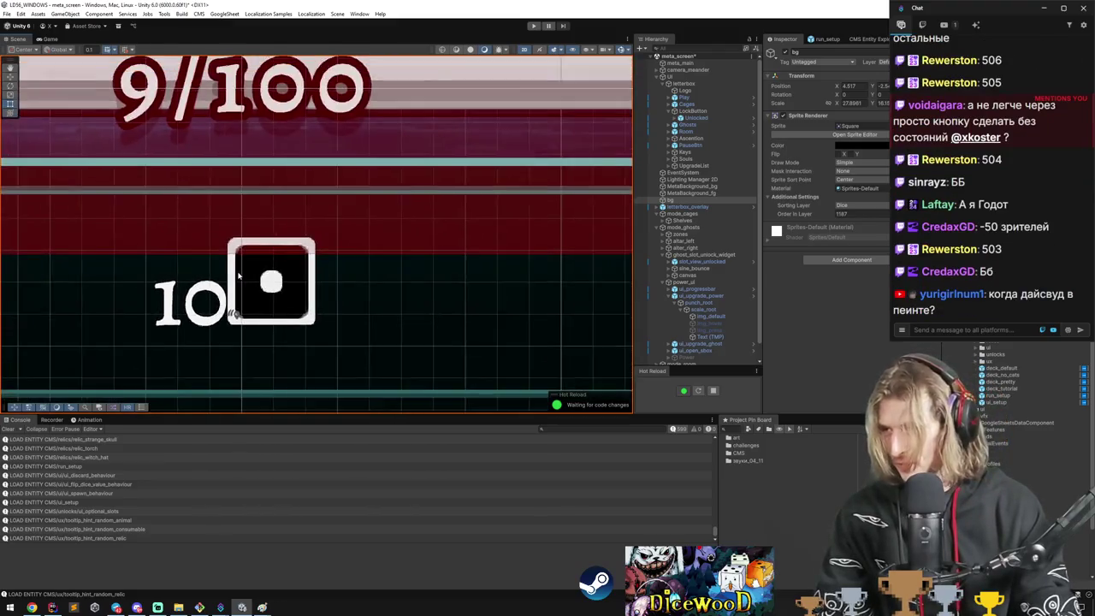
scroll(253, 289, "up", 3)
scroll(253, 289, "down", 3)
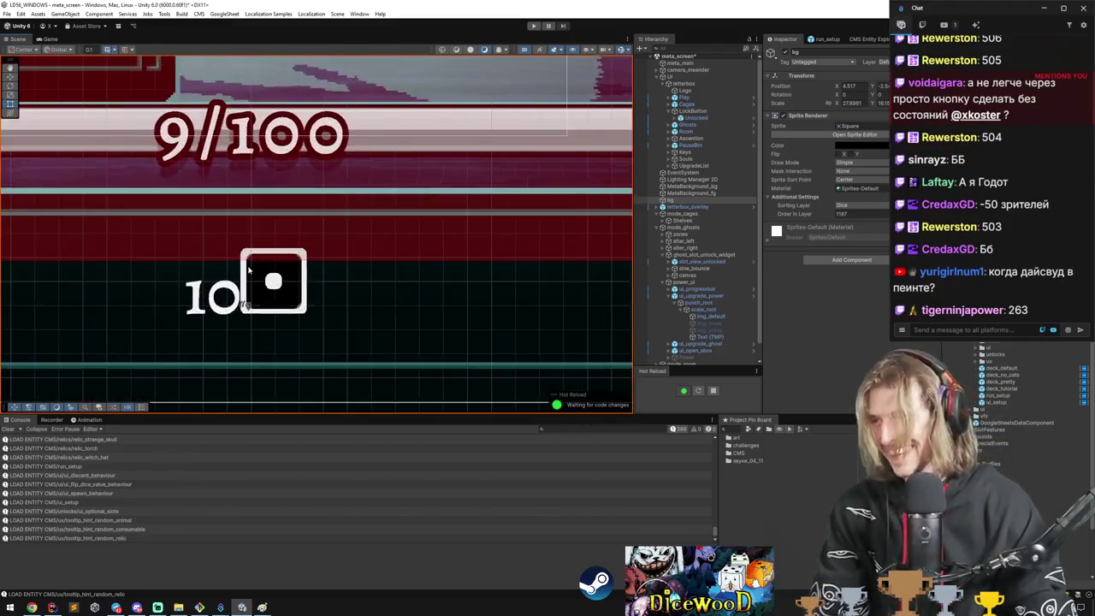
scroll(252, 291, "up", 4)
scroll(250, 294, "down", 3)
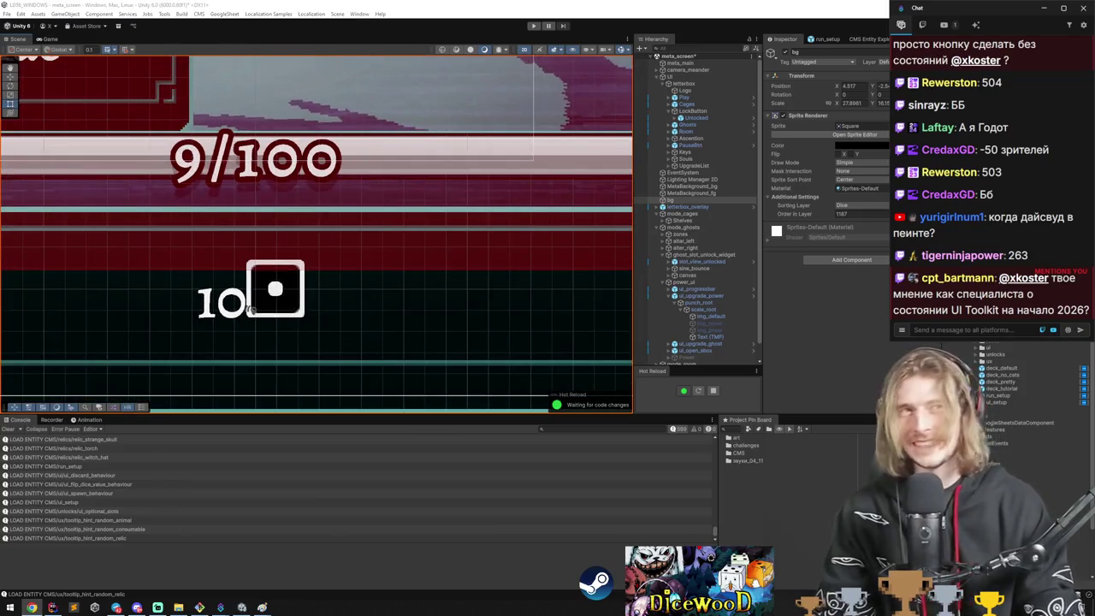
key("super+1")
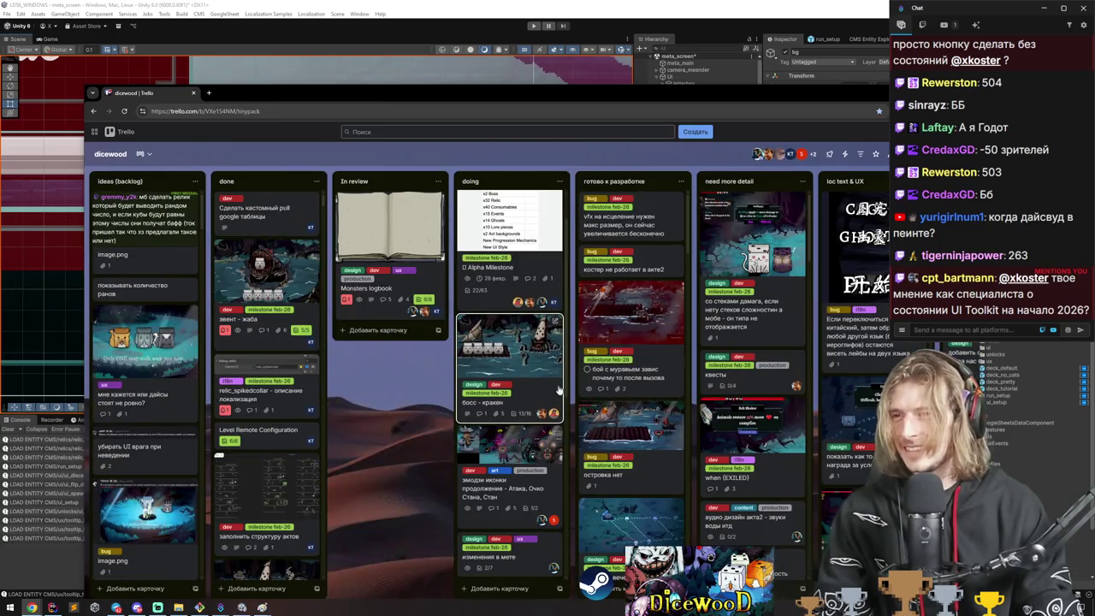
Open the 'все эмодзи чтоли уползли?' card, preview its attached image.png, and return to Unity.
scroll(548, 419, "down", 3)
scroll(548, 419, "up", 5)
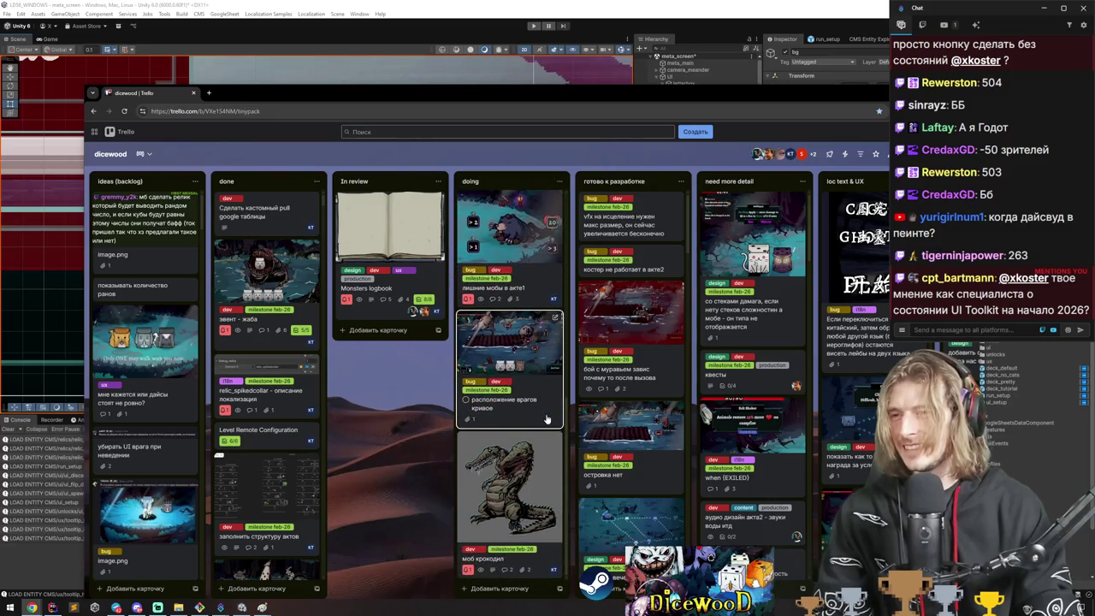
scroll(654, 391, "down", 3)
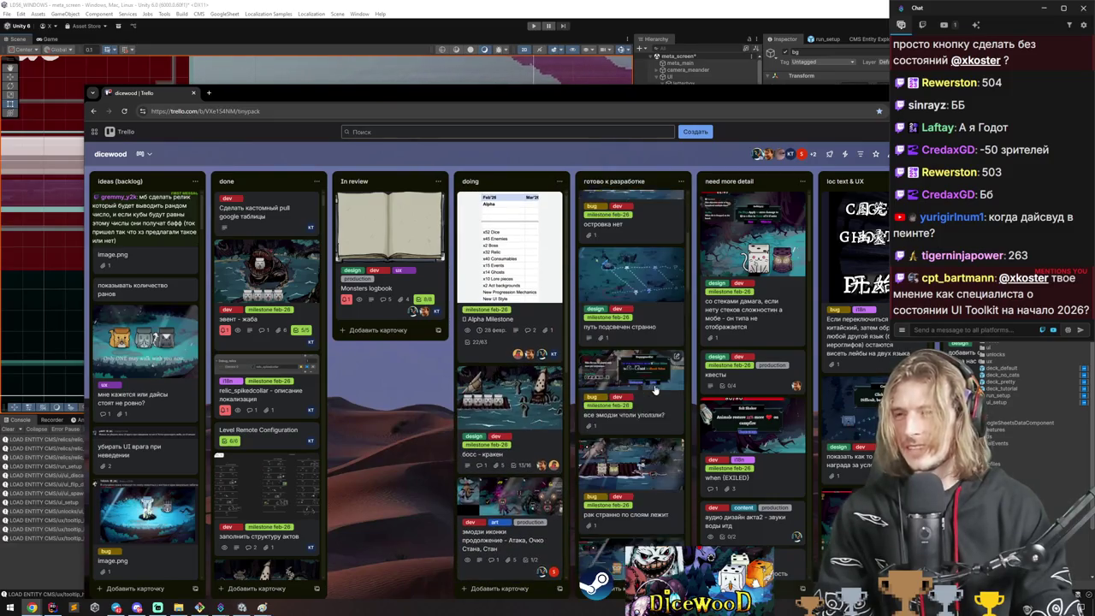
left_click(647, 376)
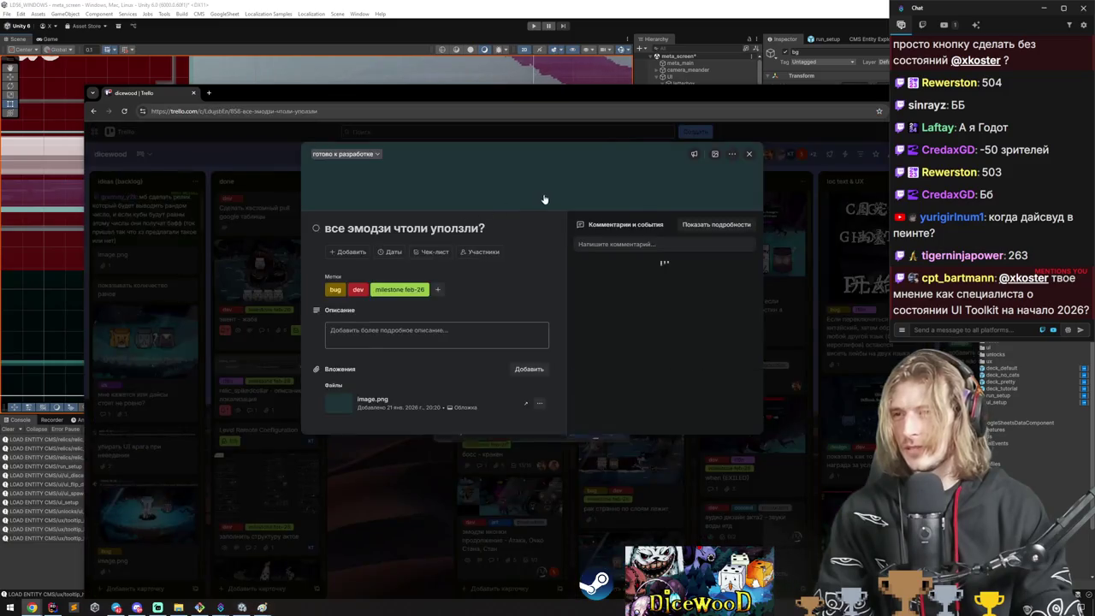
left_click(540, 201)
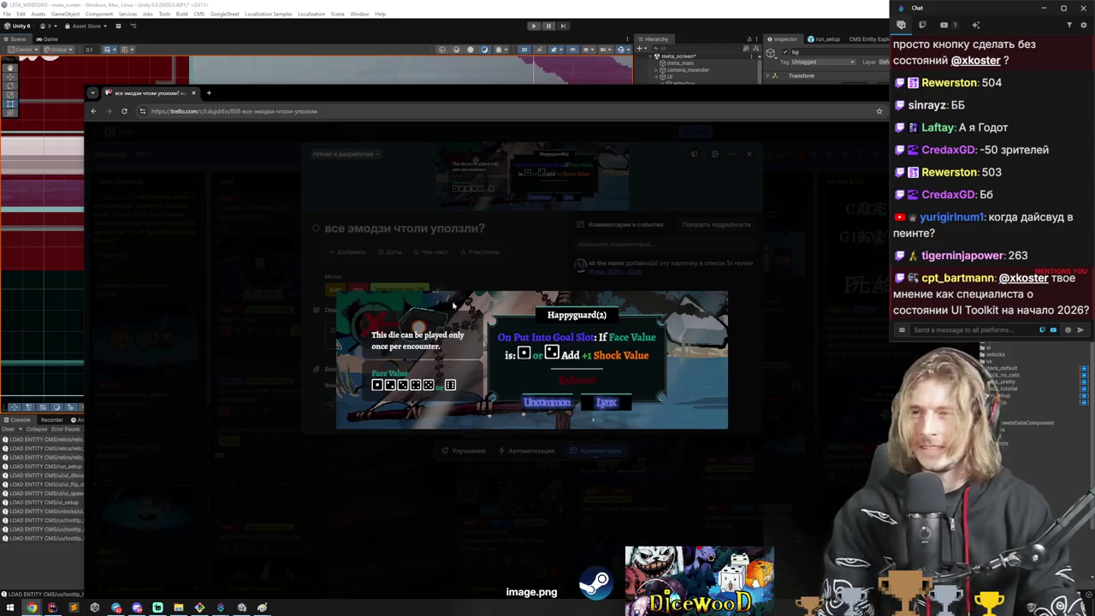
key("alt+Tab")
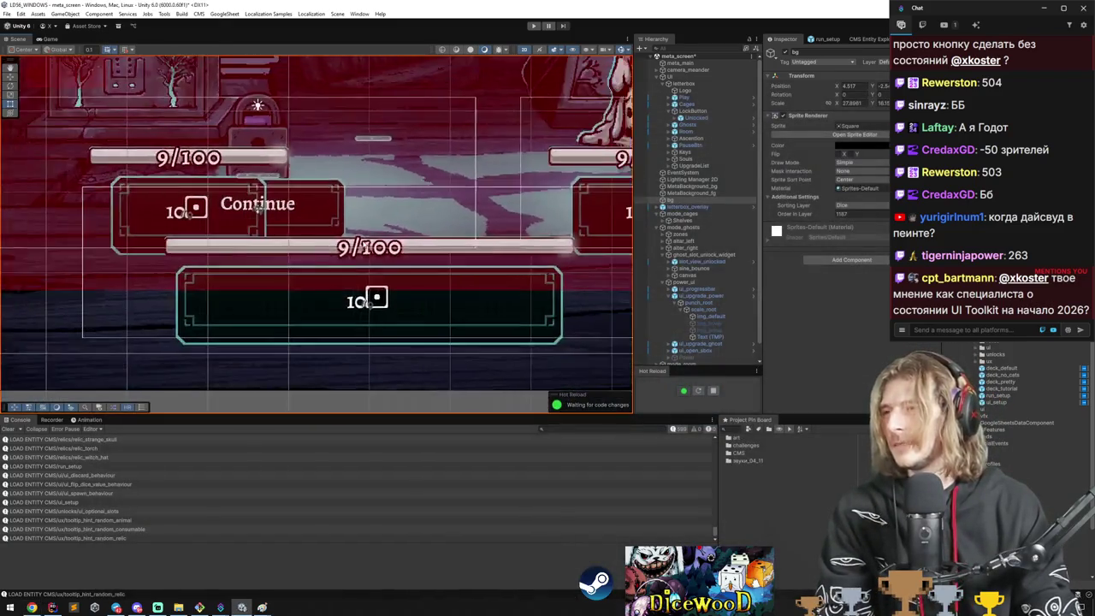
scroll(316, 231, "down", 2)
scroll(479, 325, "up", 2)
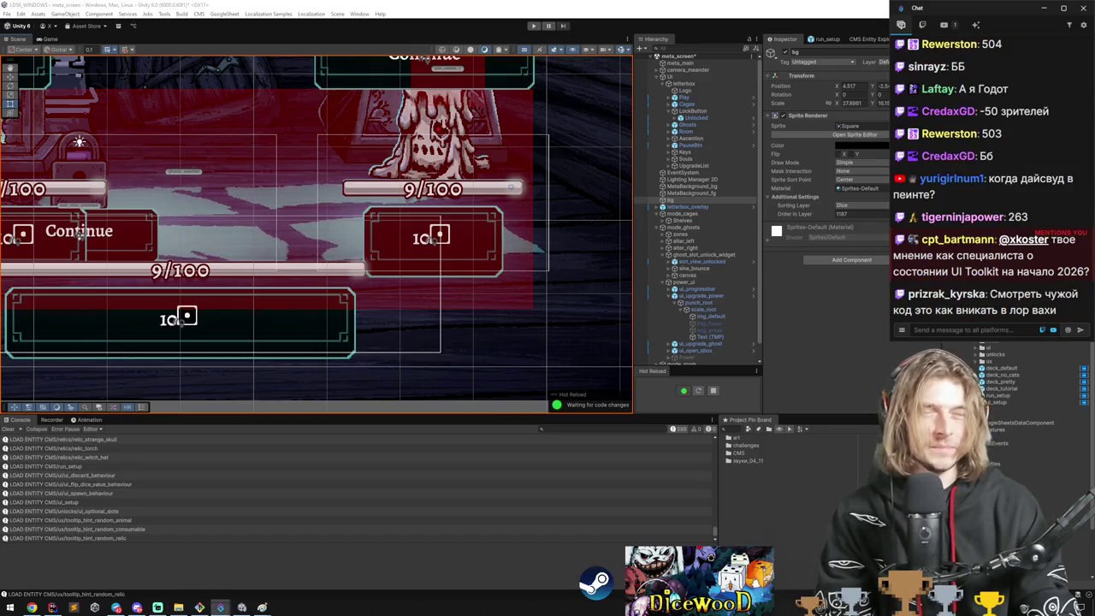
scroll(984, 154, "up", 3)
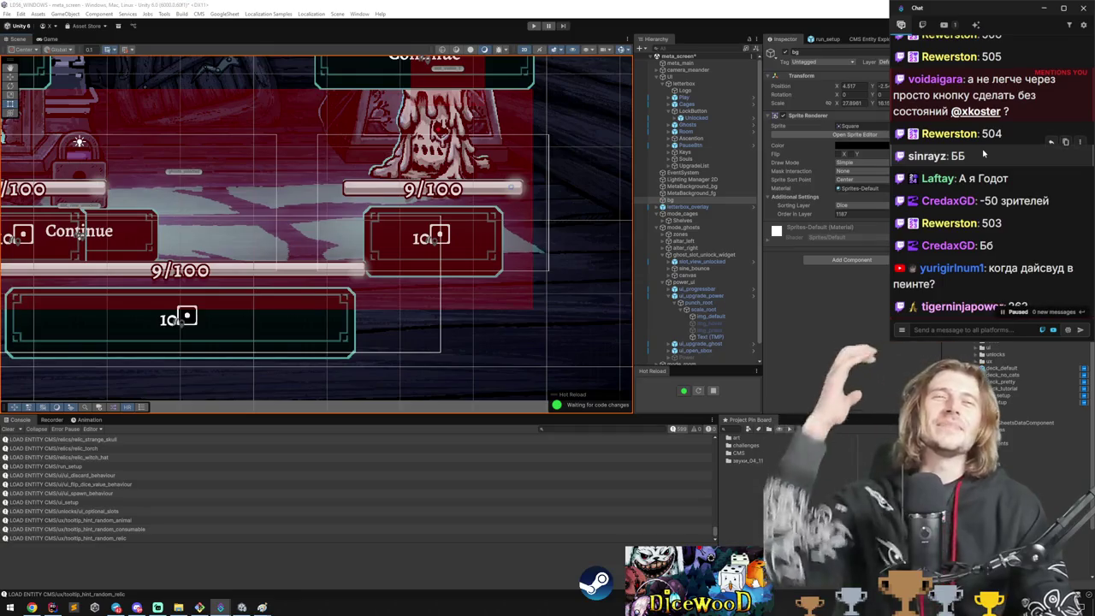
scroll(984, 154, "up", 2)
scroll(984, 171, "up", 2)
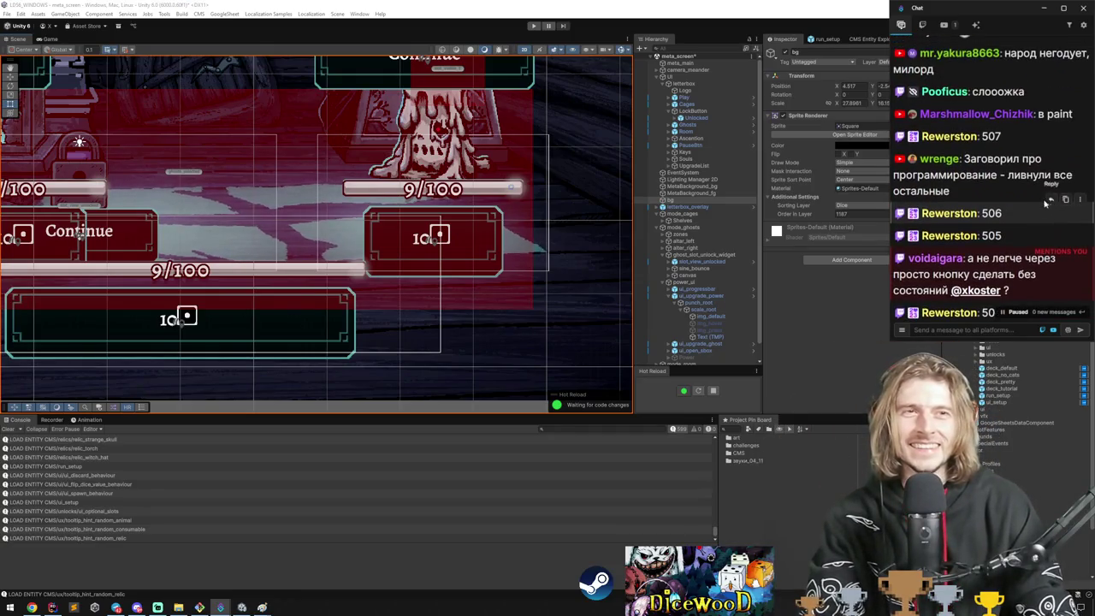
mouse_move(950, 191)
left_mouse_down()
mouse_move(975, 175)
mouse_move(965, 159)
left_mouse_up()
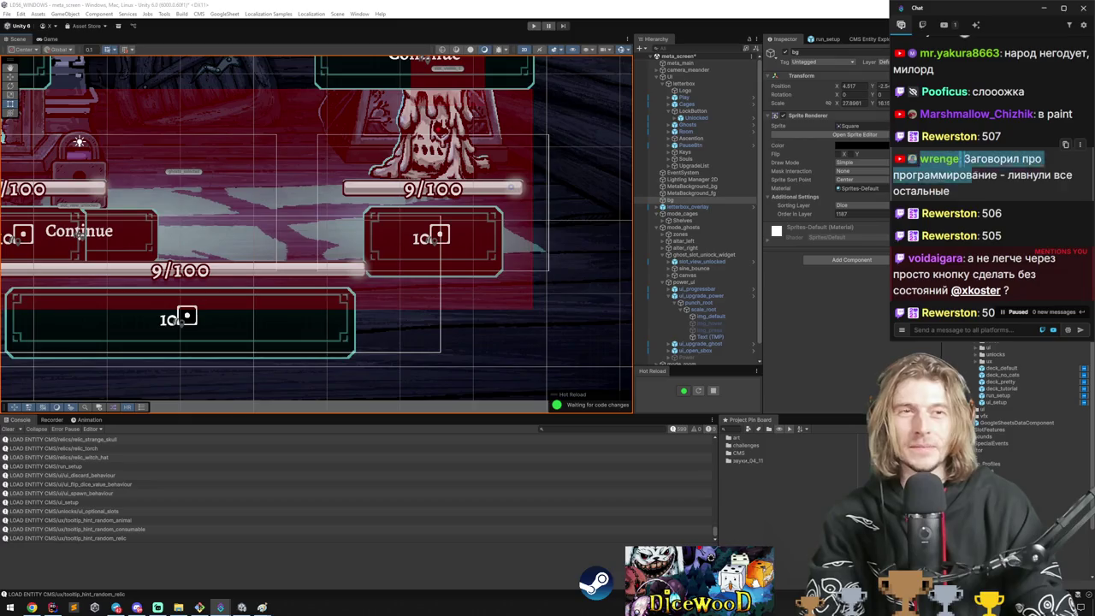
scroll(984, 188, "down", 5)
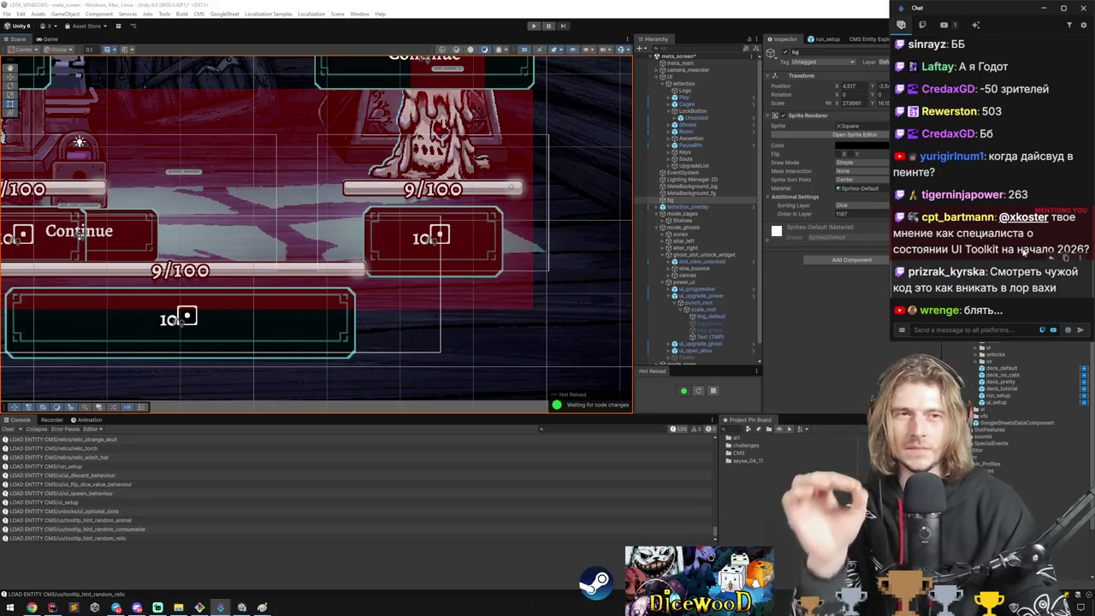
scroll(232, 250, "down", 3)
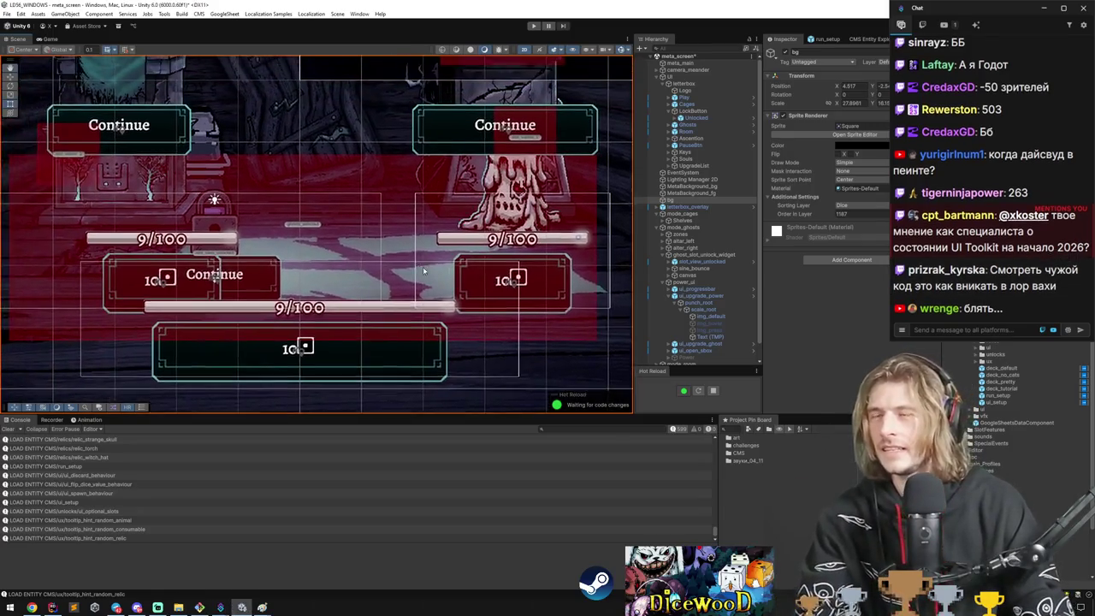
scroll(231, 250, "up", 5)
left_click(697, 125)
double_click(697, 125)
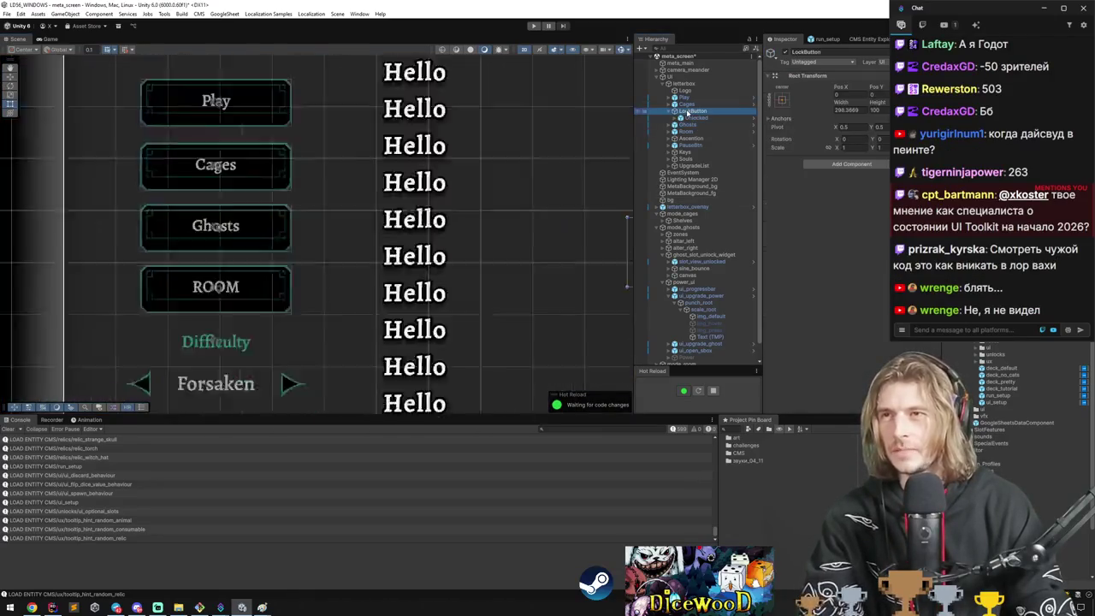
left_click(685, 131)
left_click(683, 126)
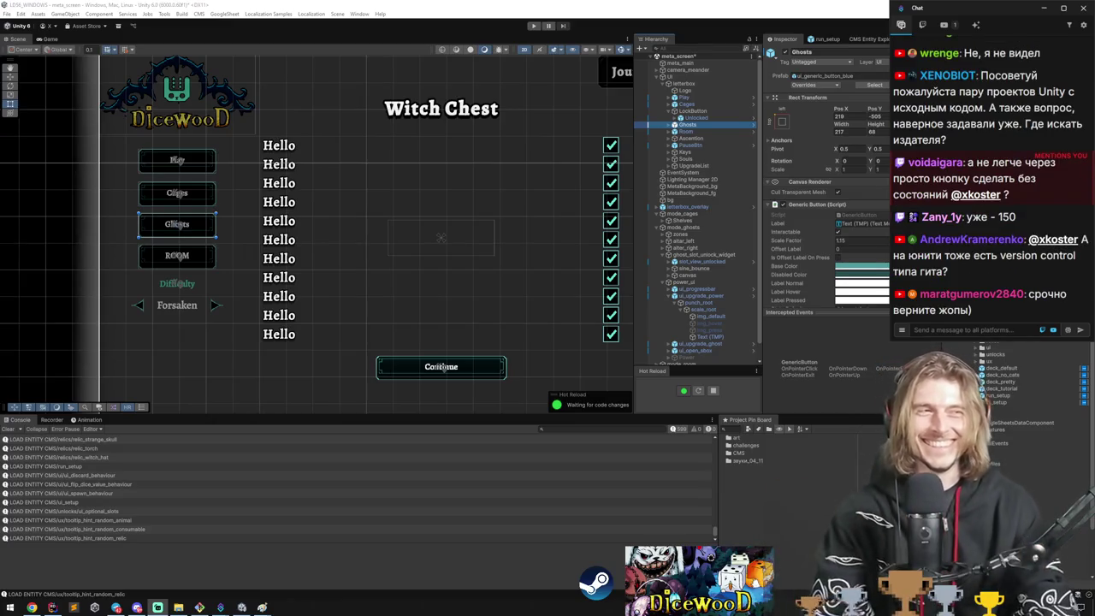
scroll(432, 232, "up", 3)
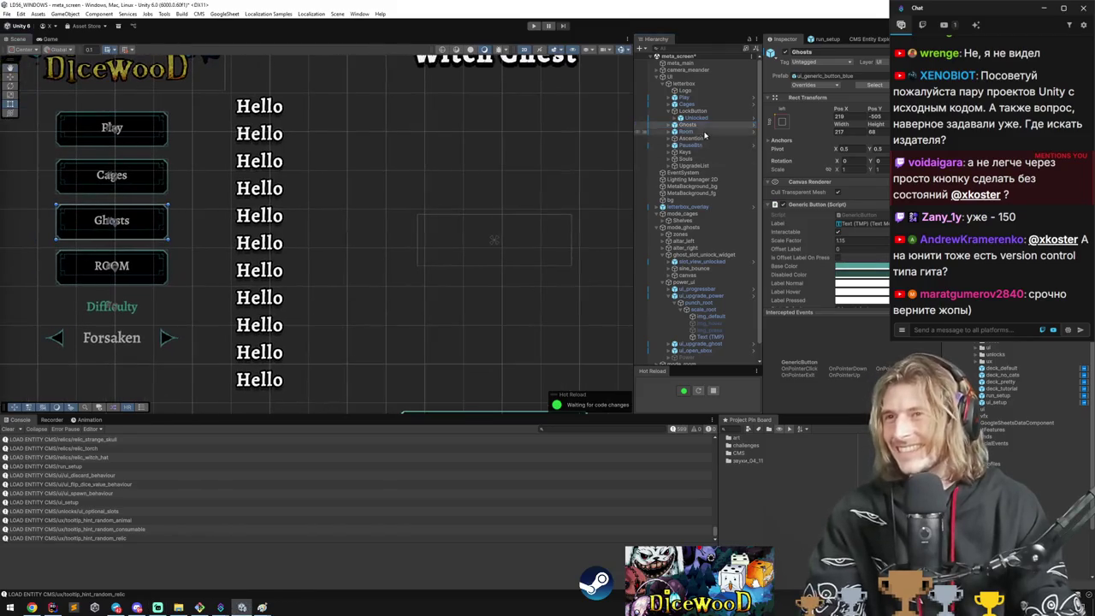
left_click(697, 118)
double_click(702, 304)
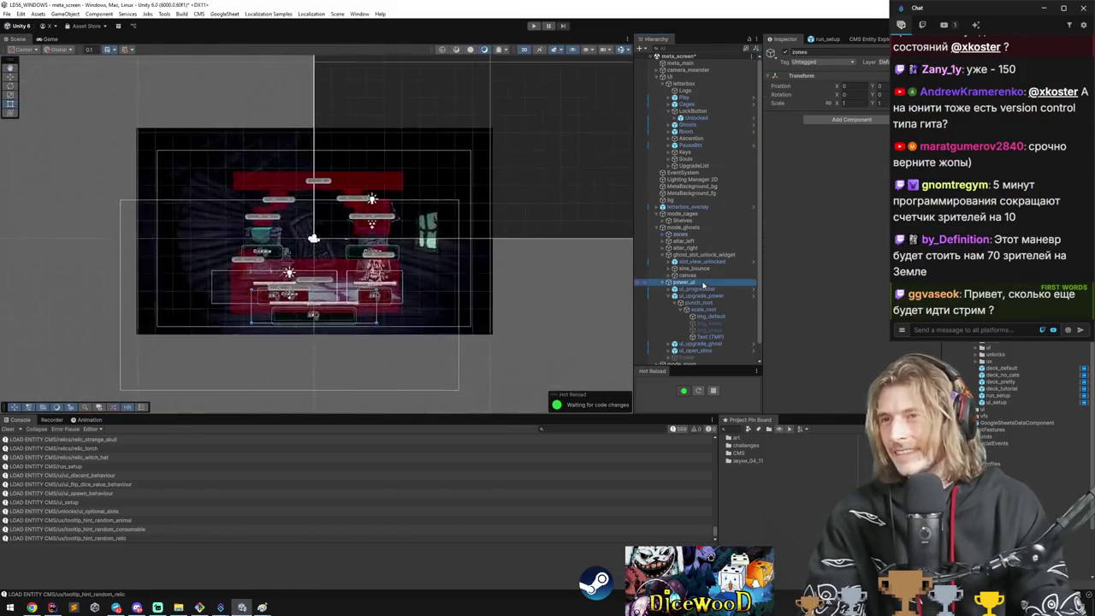
double_click(698, 295)
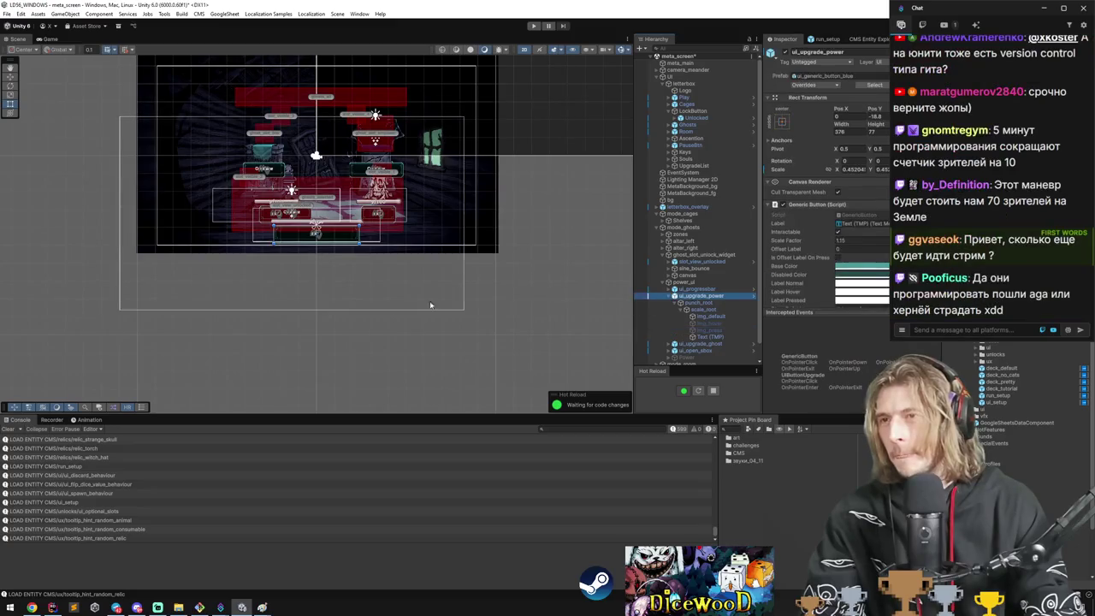
scroll(289, 203, "up", 2)
left_click(704, 316)
left_click(680, 309)
left_click(680, 304)
left_click(670, 295)
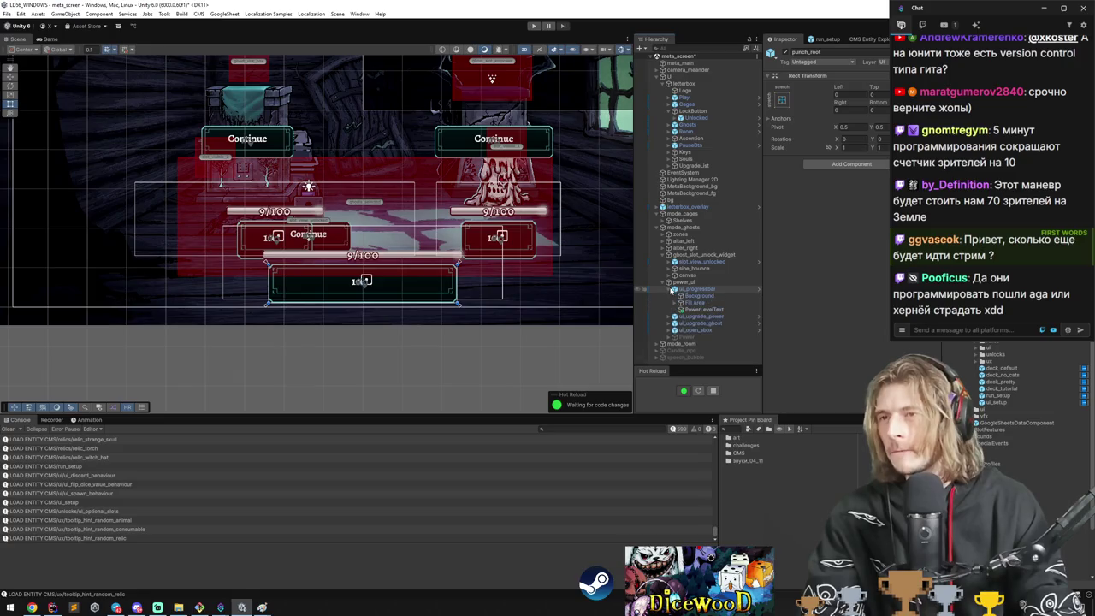
scroll(599, 213, "up", 2)
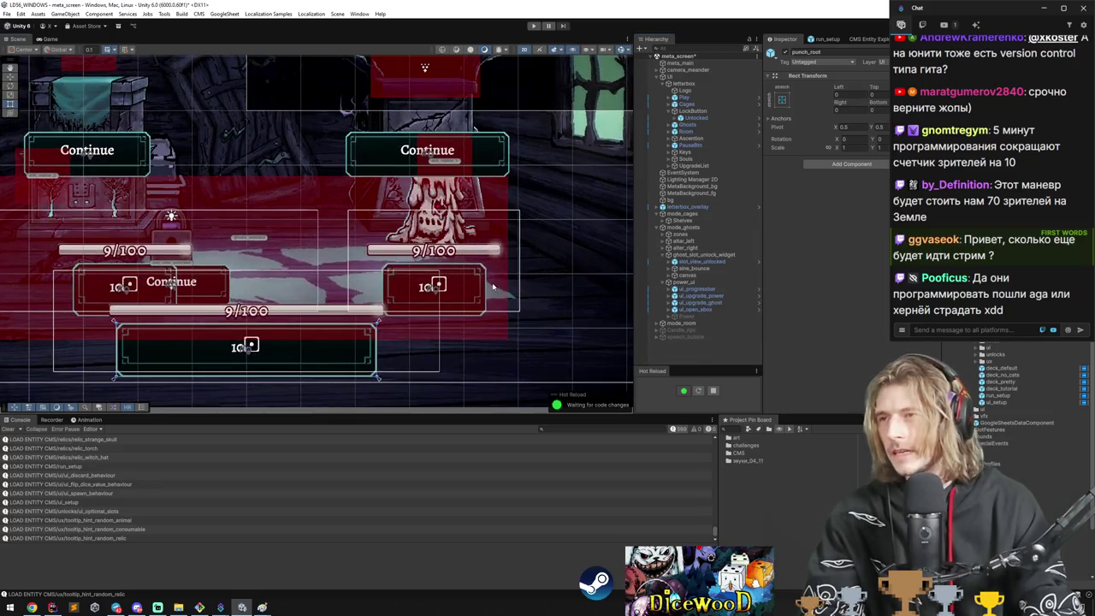
left_click(469, 288)
left_click(475, 288)
left_click(685, 327)
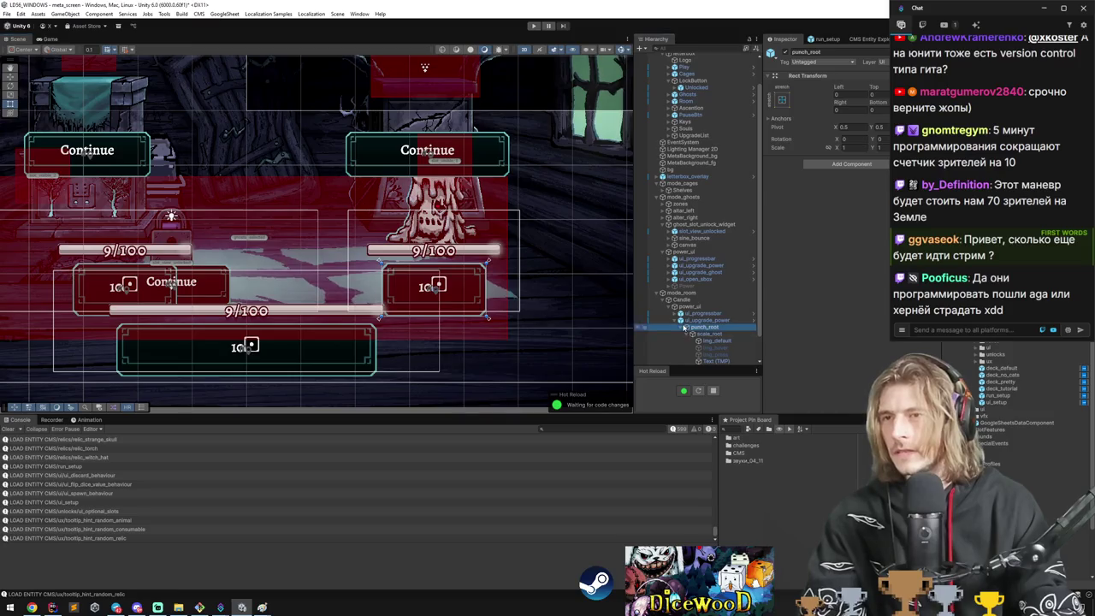
left_click(678, 321)
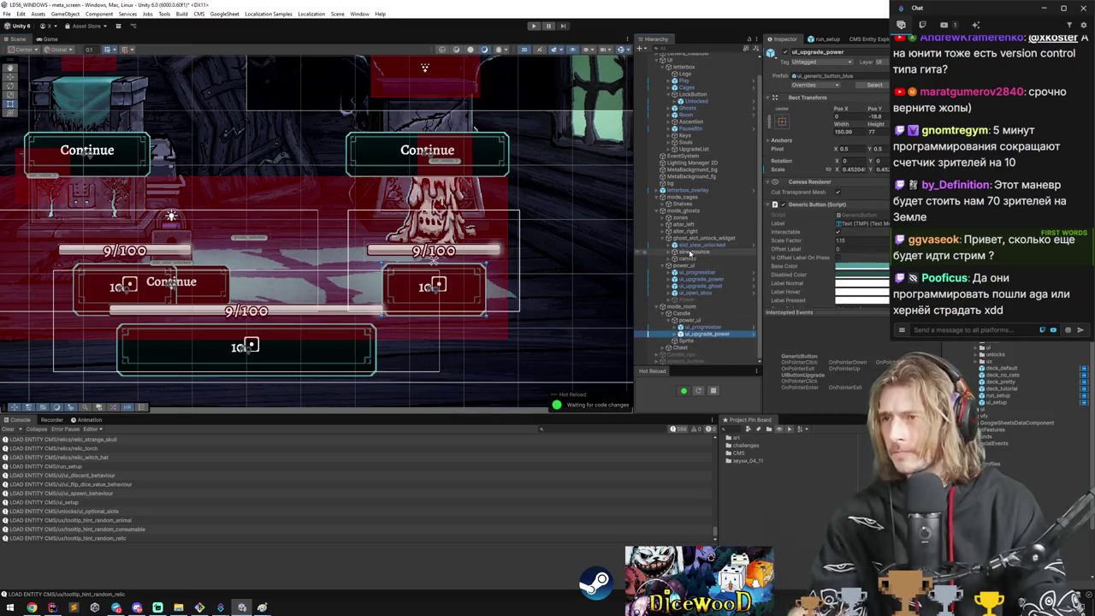
scroll(565, 272, "down", 2)
scroll(371, 147, "down", 3)
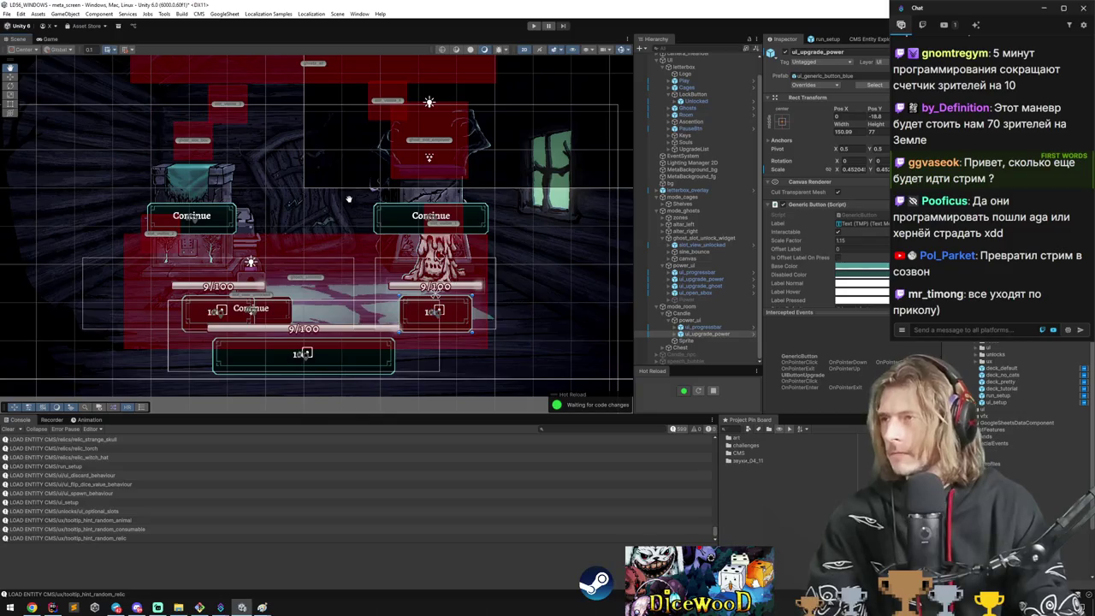
key("f")
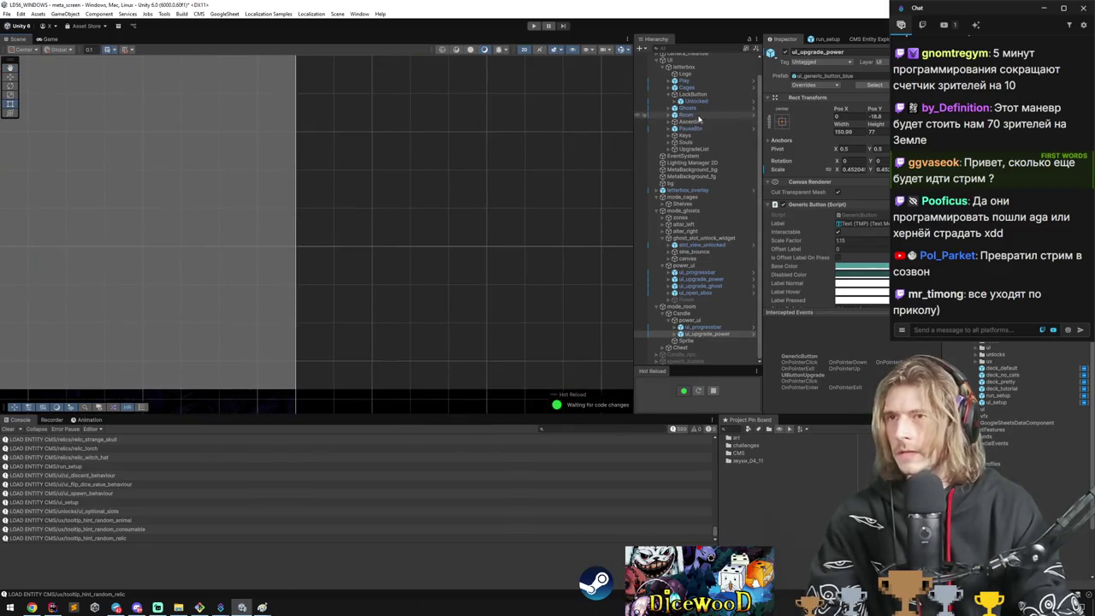
Duplicate the Unlocked button and name the copy Locked.
left_click(695, 101)
key("ctrl+d")
key("f")
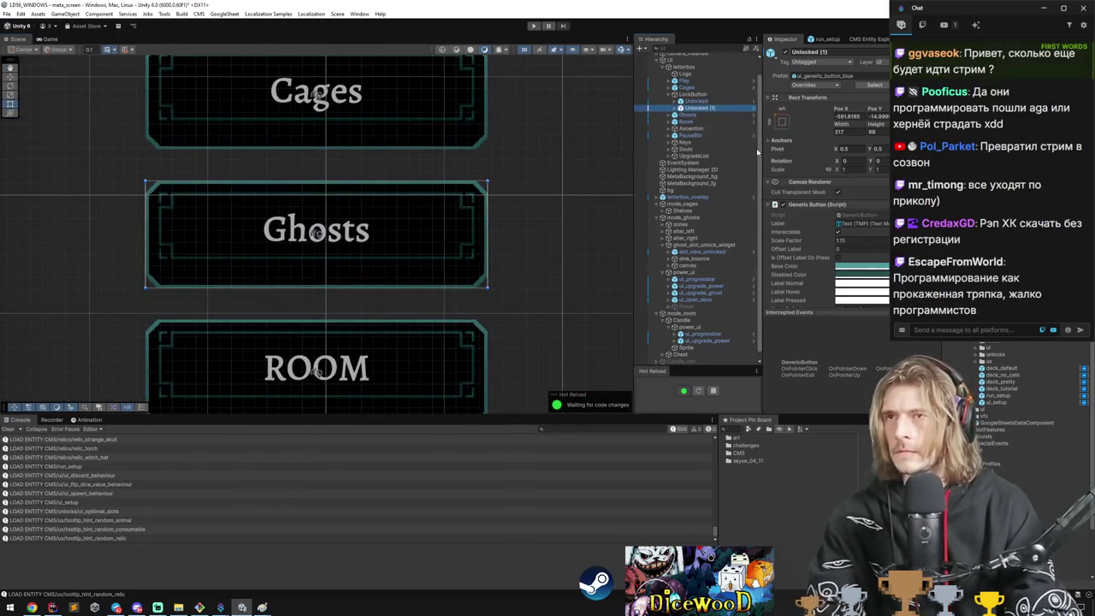
key("F2")
type("Locked")
key("Return")
Set the Locked button's label text to 'Unlock Ghosts (10<sprite=1>)'.
key("Right")
key("Down")
key("Down")
key("Right")
key("Down")
key("Down")
key("Down")
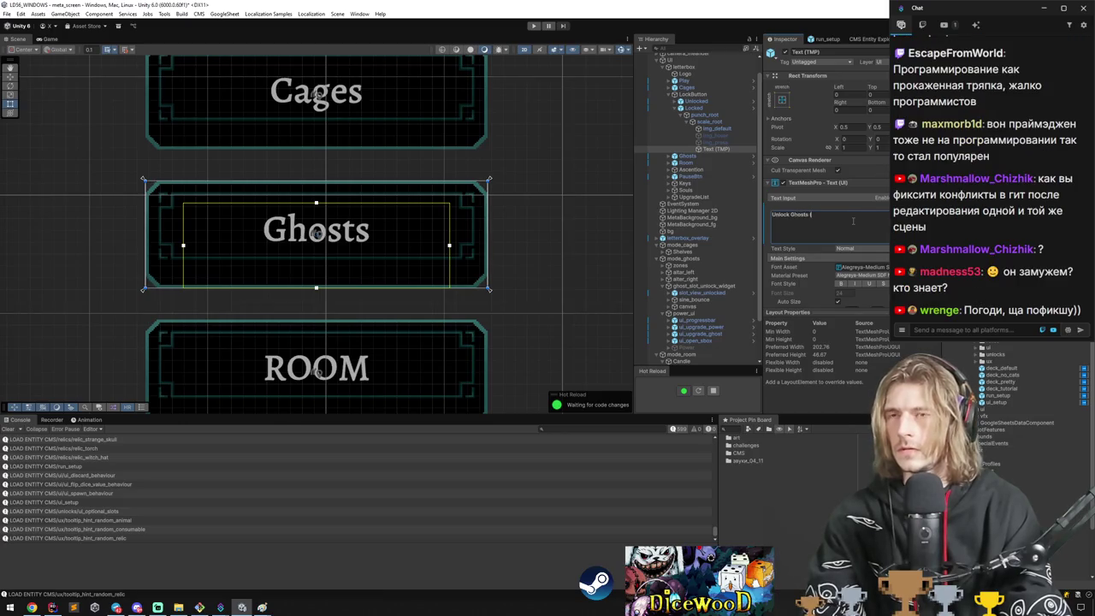
key("BackSpace")
type("<sprite=1>")
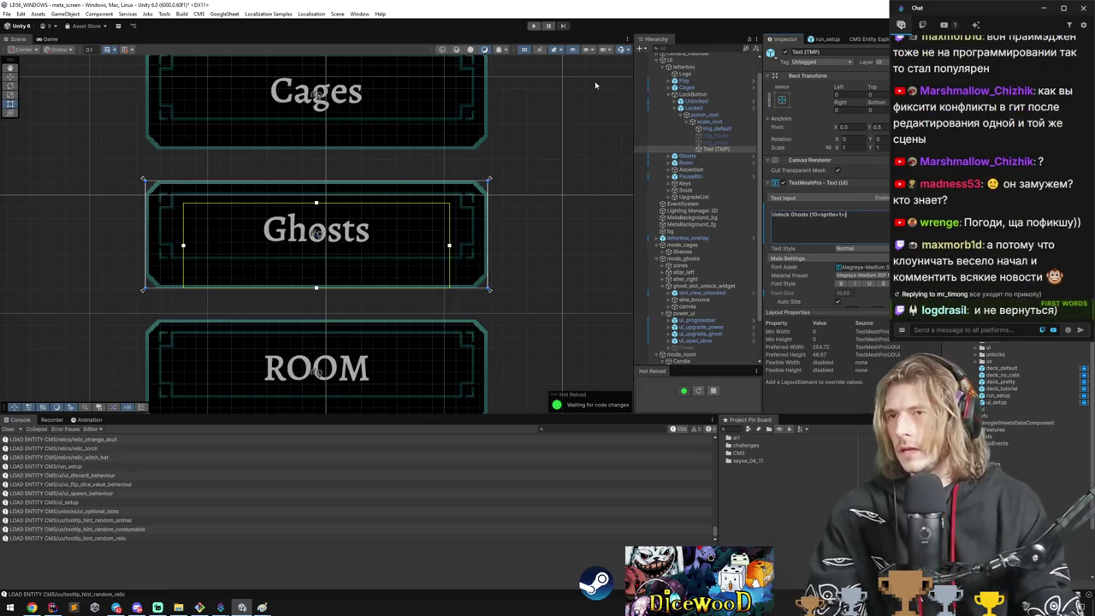
Place Locked above Unlocked, and move LockButton to sit right after Ghosts.
left_click(707, 108)
left_click_drag(707, 108, 707, 97)
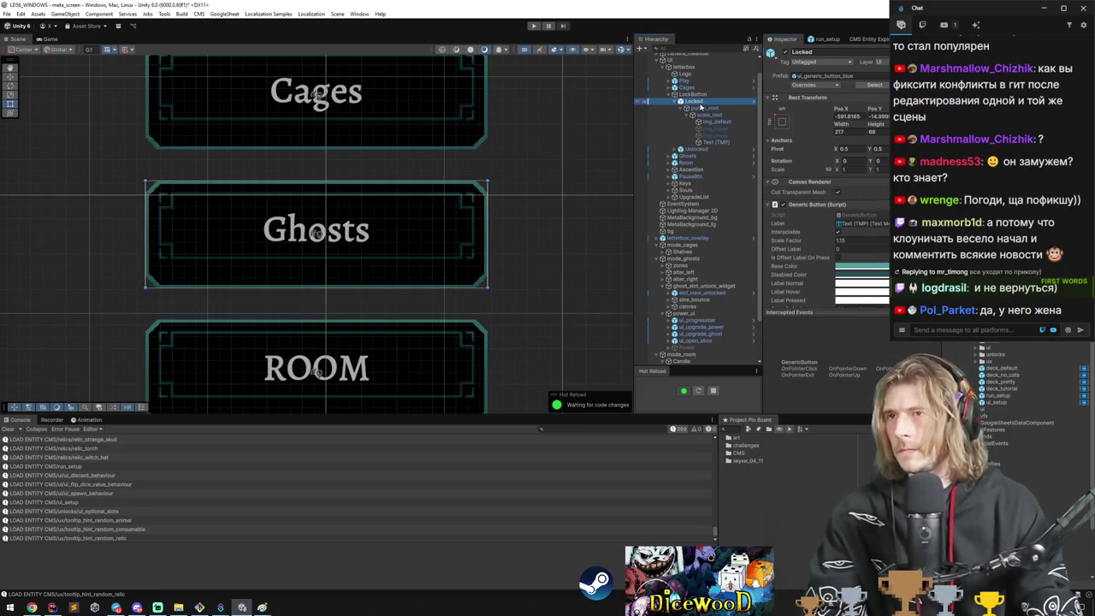
left_click(708, 142)
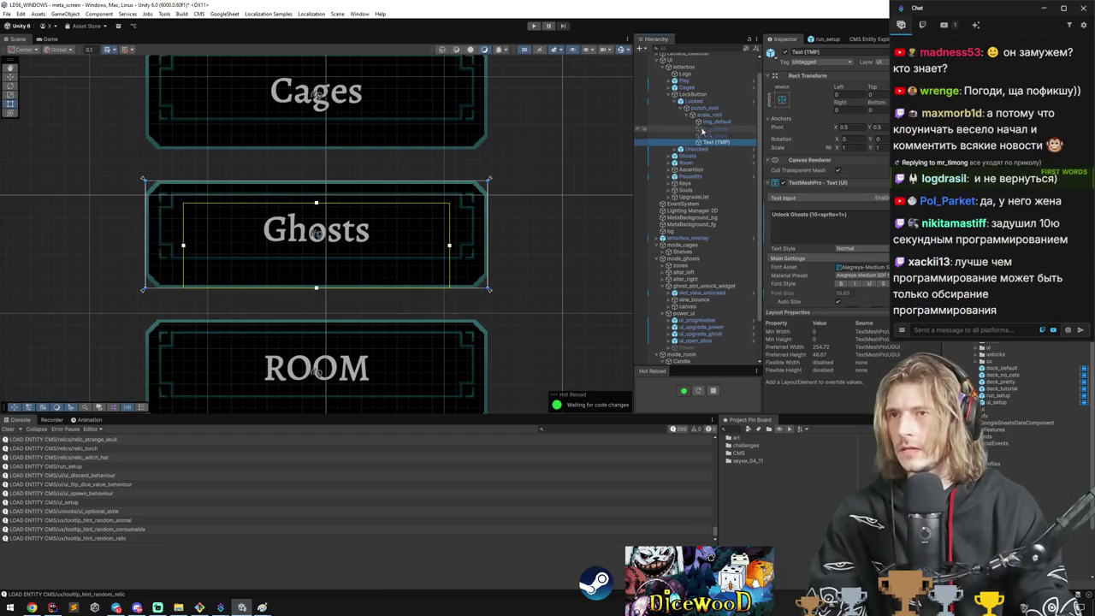
left_click(685, 100)
left_click(679, 101)
left_click(694, 108)
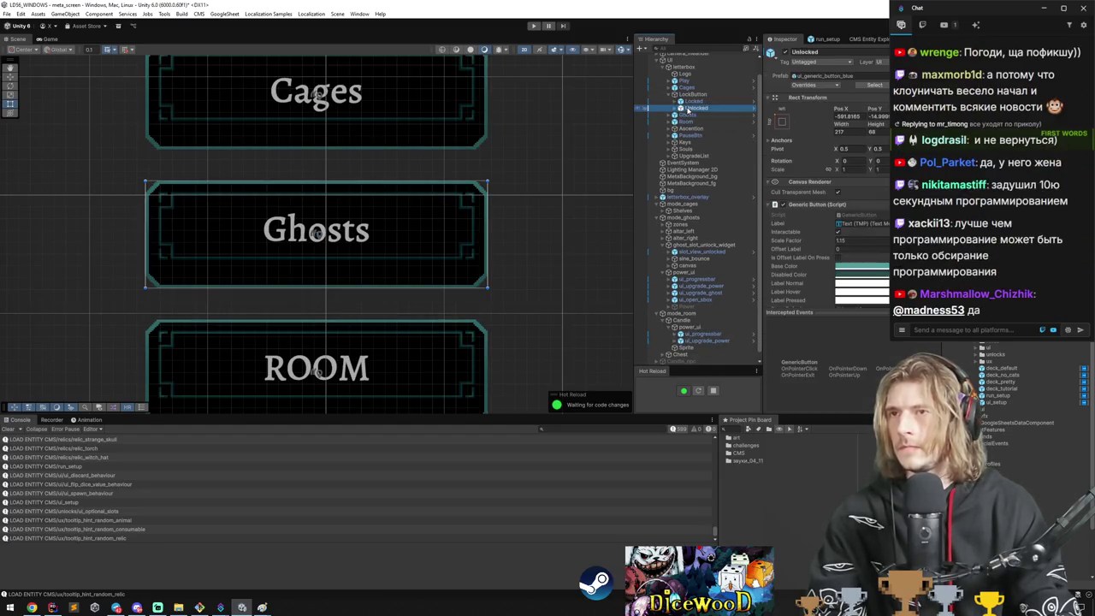
left_click(688, 94)
left_click_drag(692, 101, 698, 125)
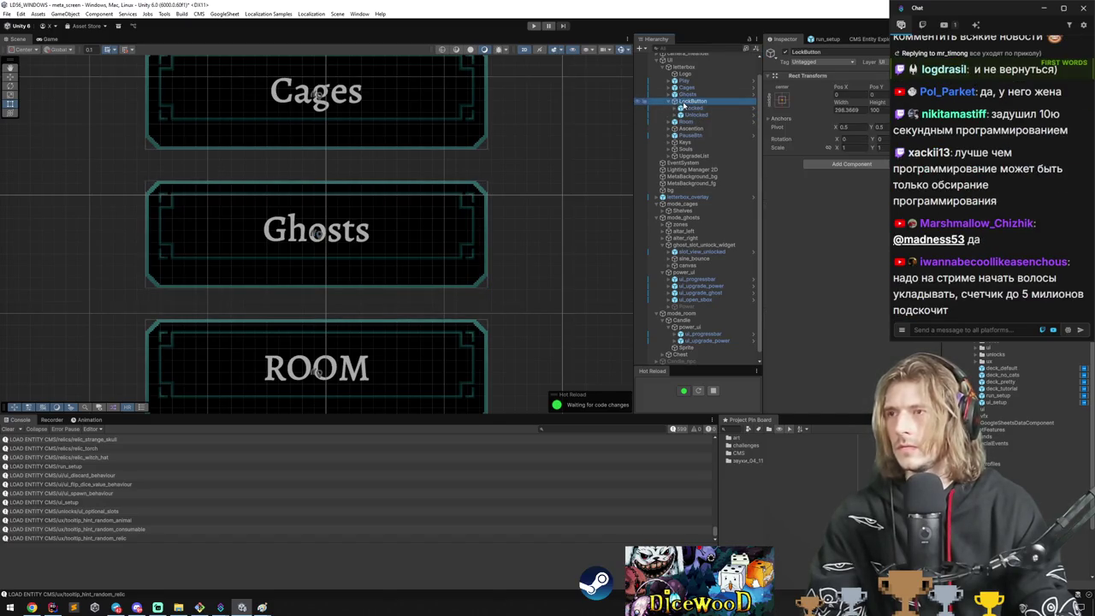
Check the positions of the Ghosts, Locked and Unlocked buttons and frame Unlocked.
left_click(685, 94)
left_click(684, 101)
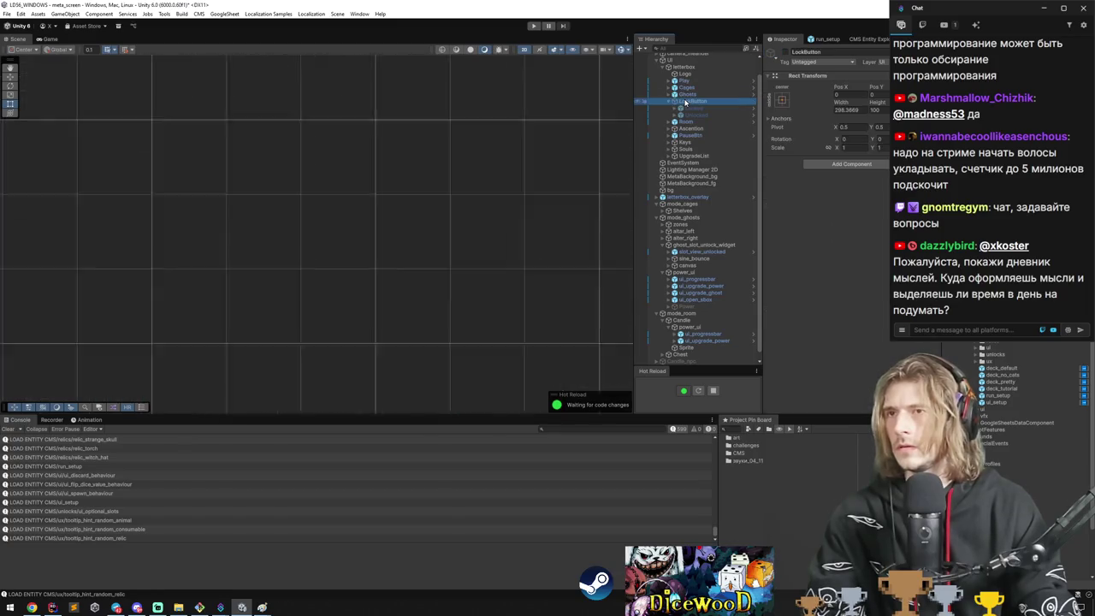
left_click(691, 109)
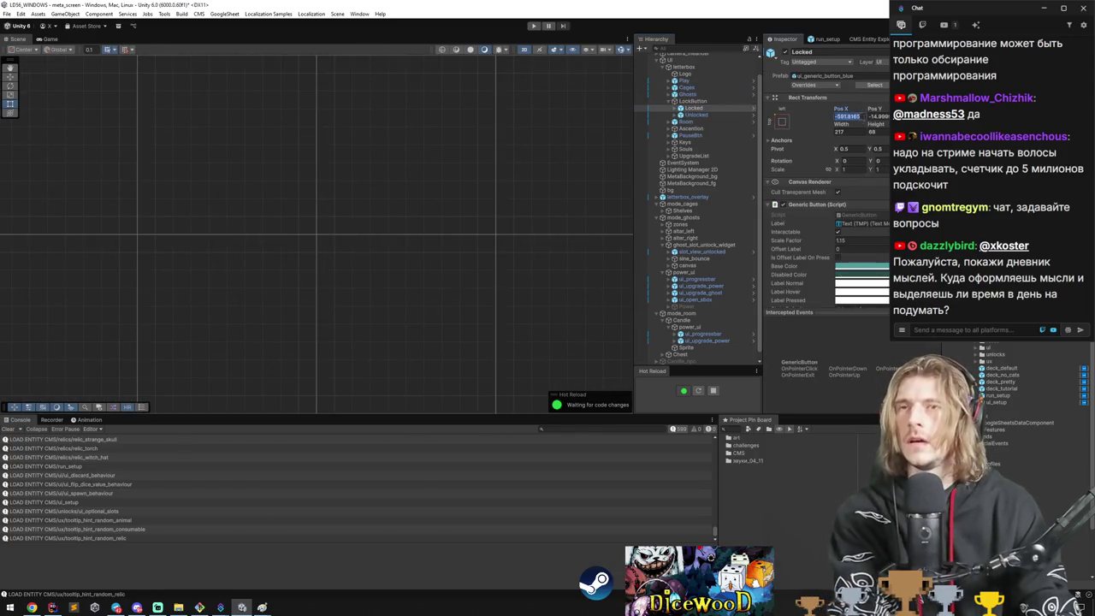
left_click(694, 115)
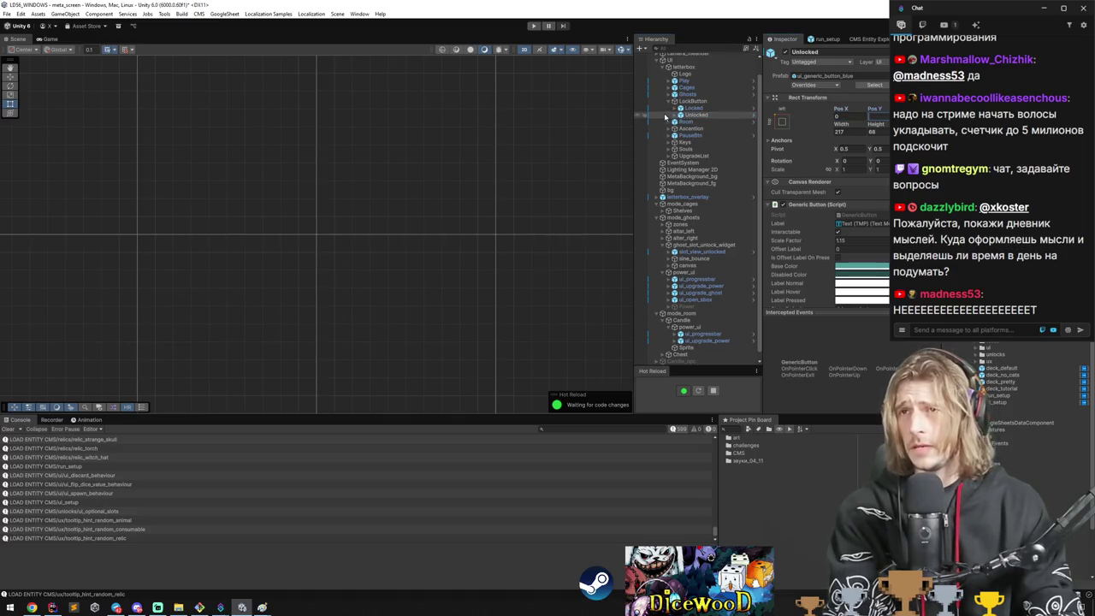
double_click(676, 114)
Apply the centre anchor preset to both Locked and Unlocked, then frame the result.
left_click(691, 107, "ctrl")
left_click(781, 122)
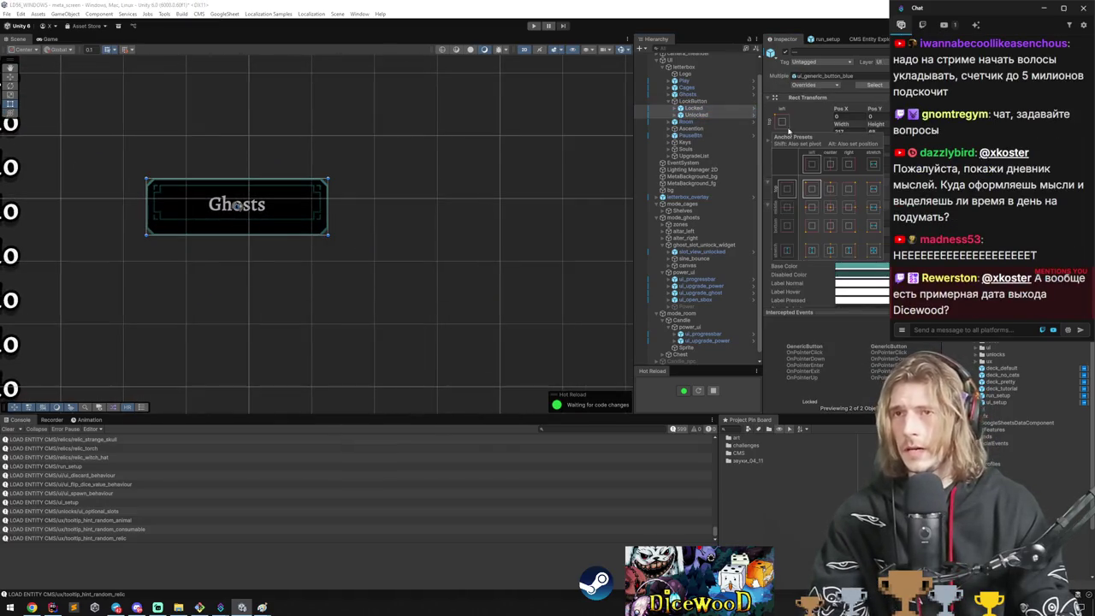
left_click(830, 209)
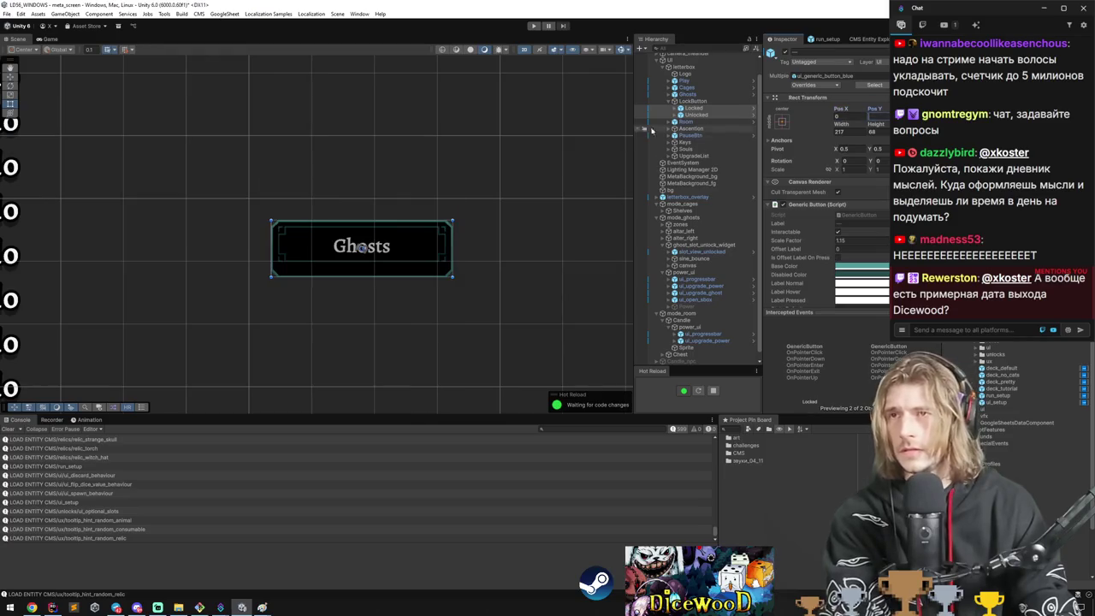
left_click(700, 115)
double_click(699, 115)
Expand LockButton's Locked and Unlocked children and reframe the buttons in the Scene view.
double_click(693, 100)
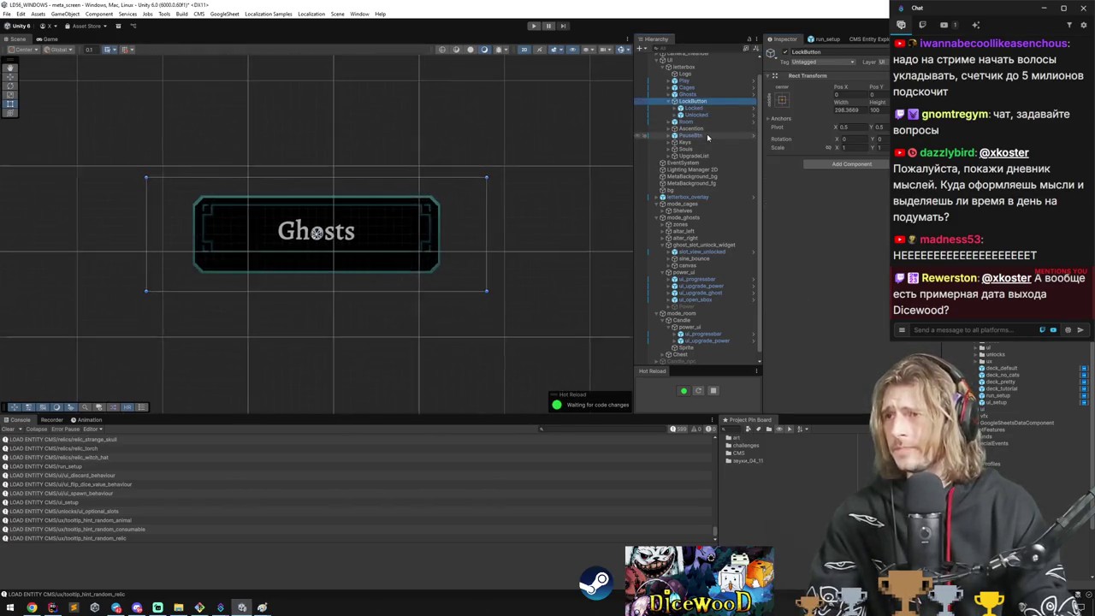
key("Down")
scroll(257, 210, "up", 5)
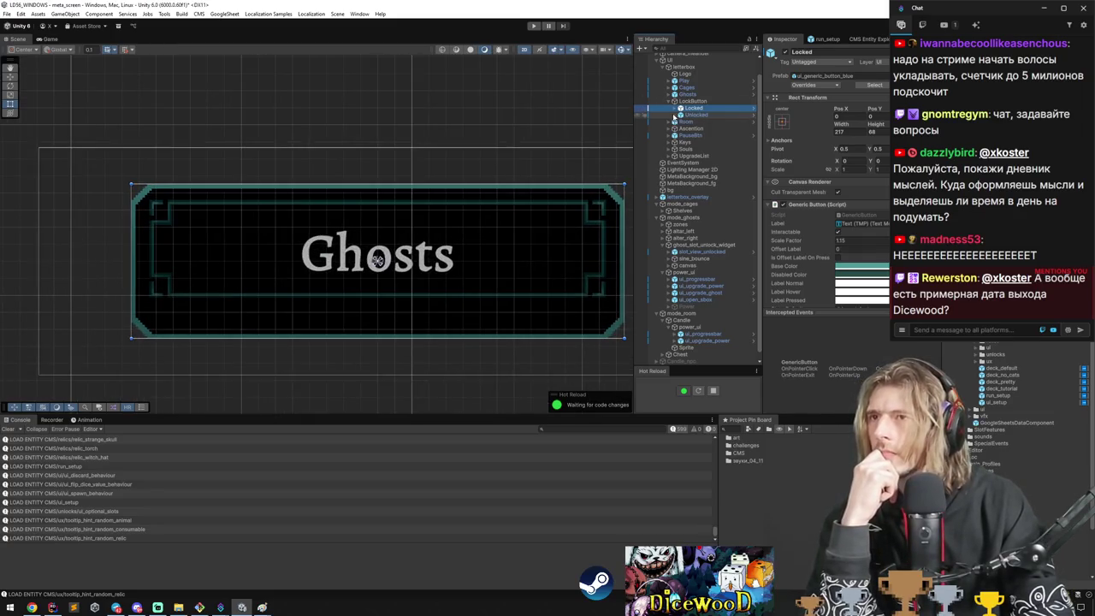
left_click(674, 108, "alt")
key("f")
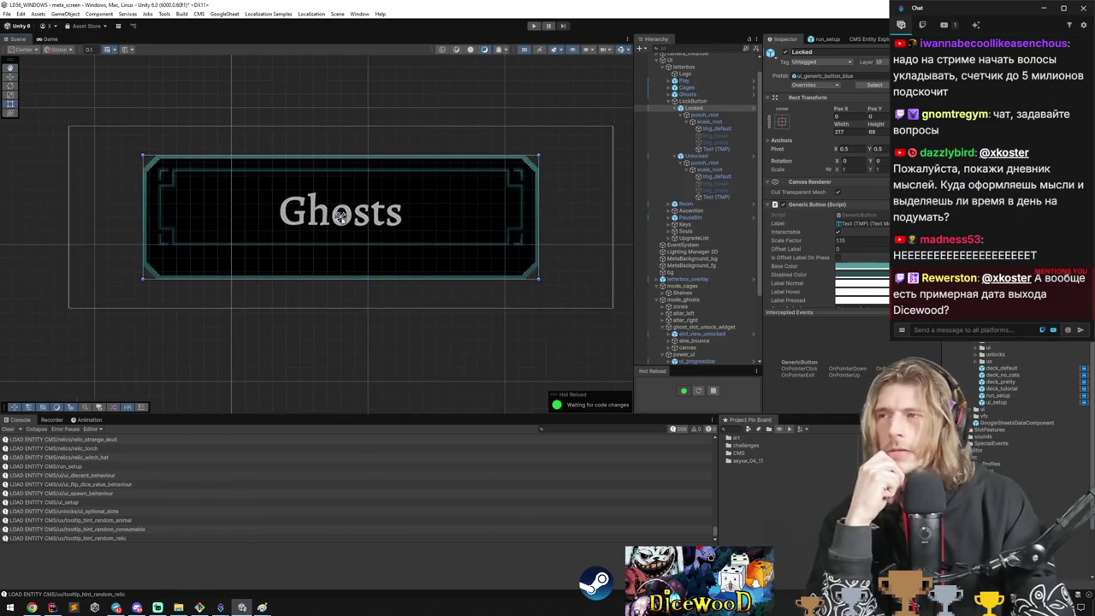
scroll(340, 215, "up", 3)
scroll(386, 221, "down", 1)
Collapse the Locked and Unlocked children and reselect the LockButton container.
left_click(680, 108)
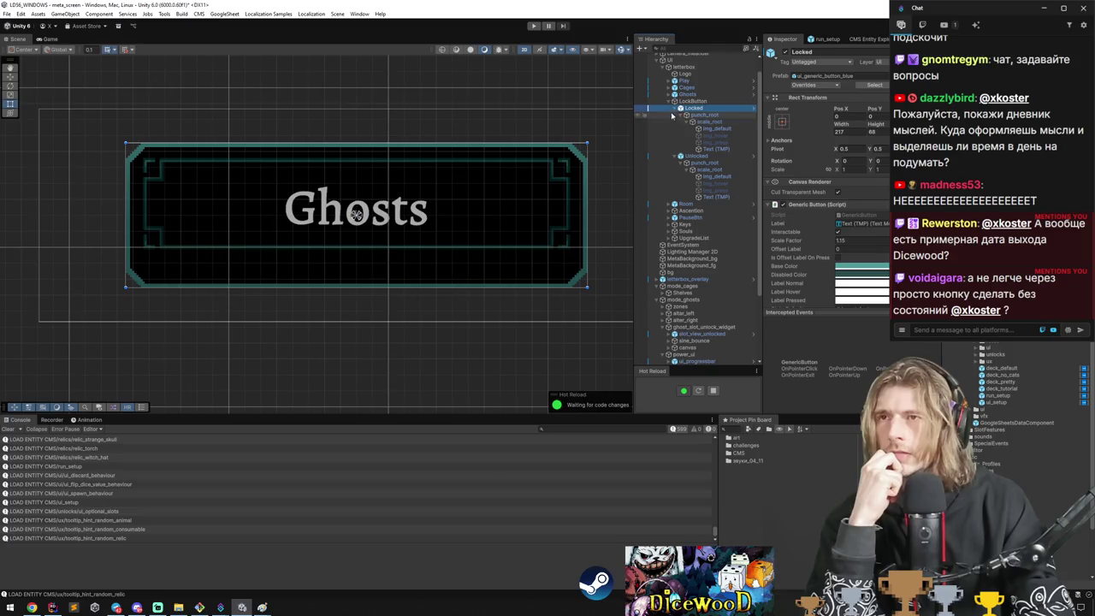
left_click(680, 108)
left_click(680, 115)
left_click(693, 101)
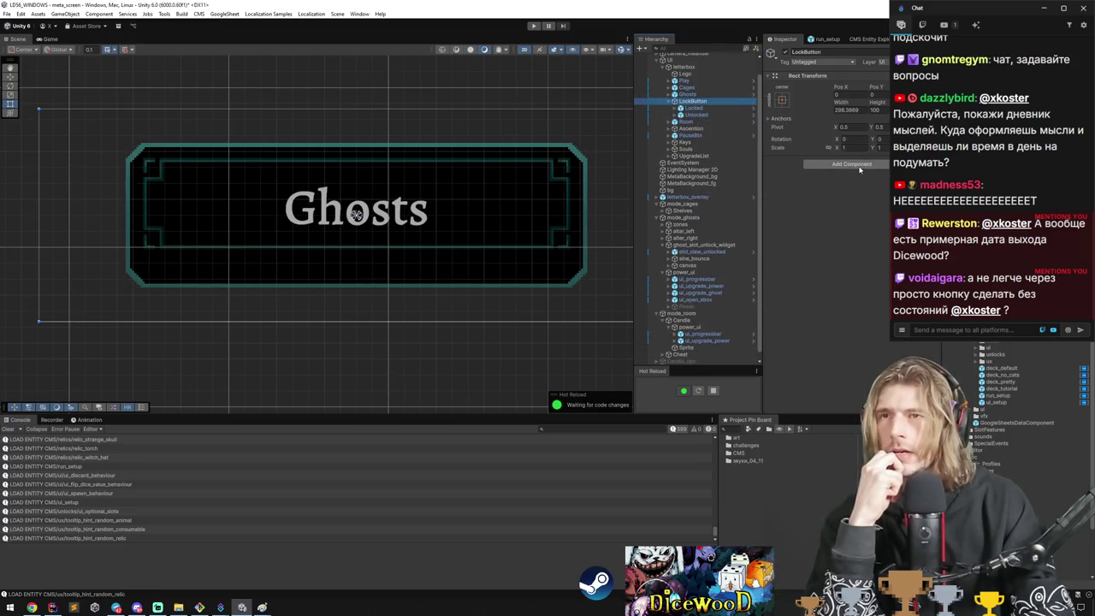
Cancel a first 'UnlockedButton' component search and reselect the LockButton container.
left_click(854, 164)
type("UnlockedButton")
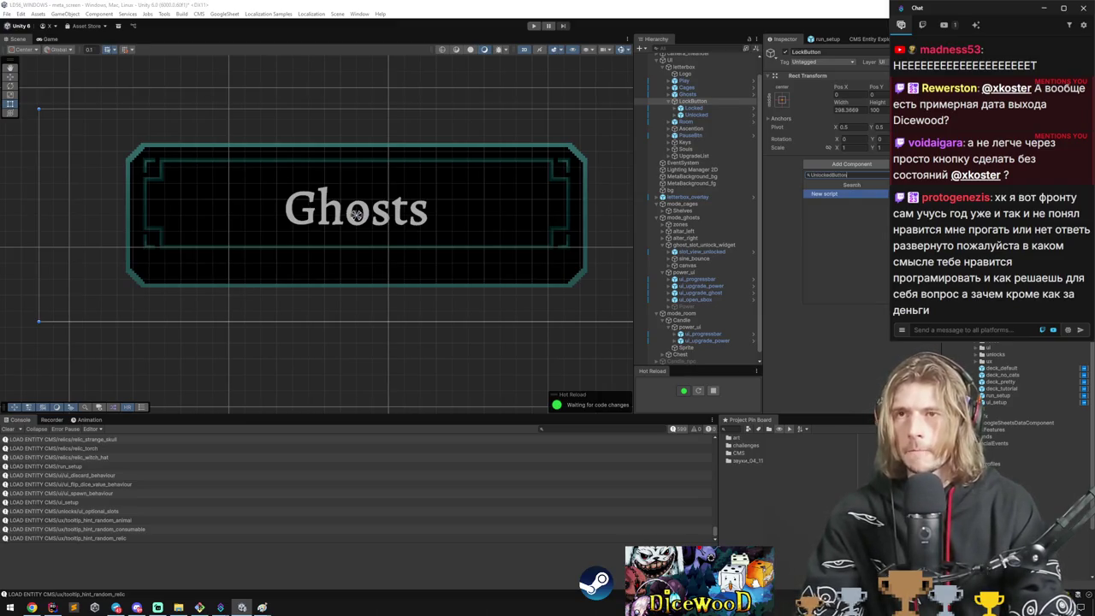
key("Escape")
left_click(718, 95)
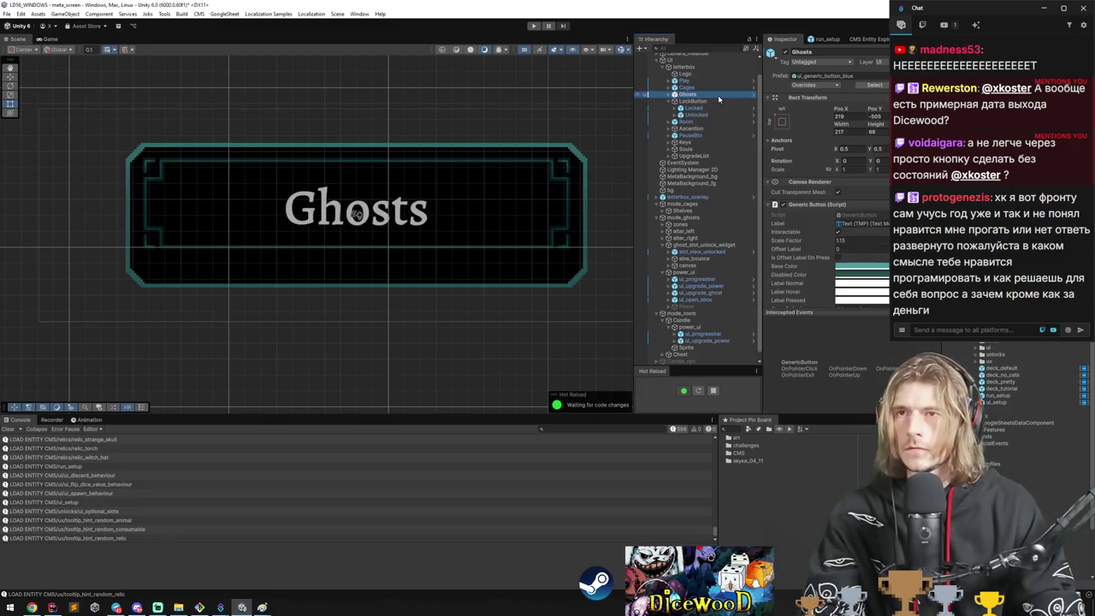
scroll(823, 222, "down", 3)
key("Down")
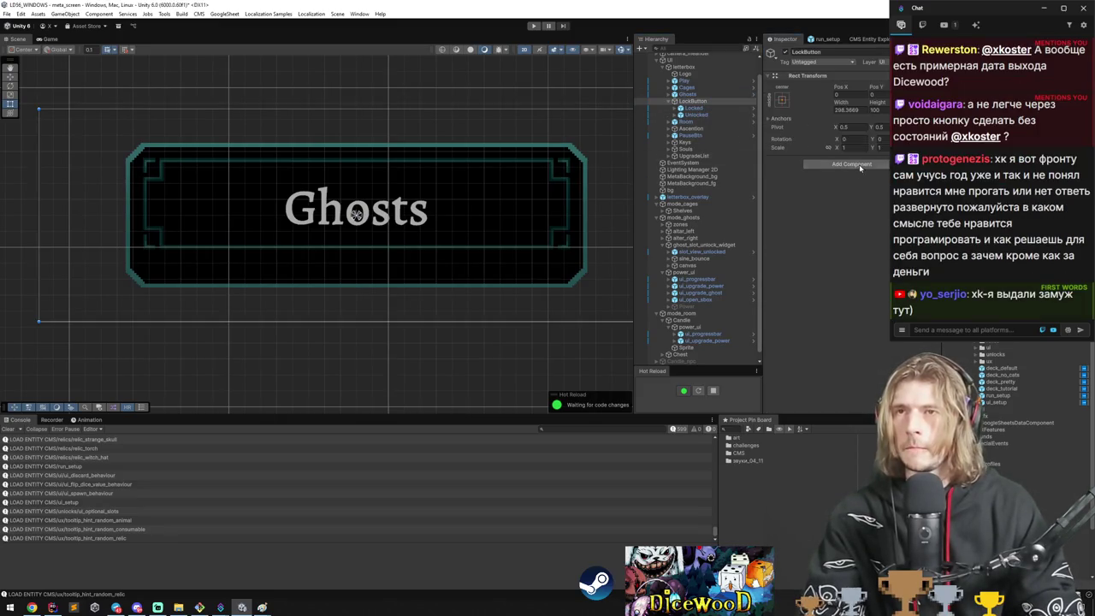
Search Add Component on LockButton for a new 'UILockButton' script.
left_click(855, 164)
type("UILockBu")
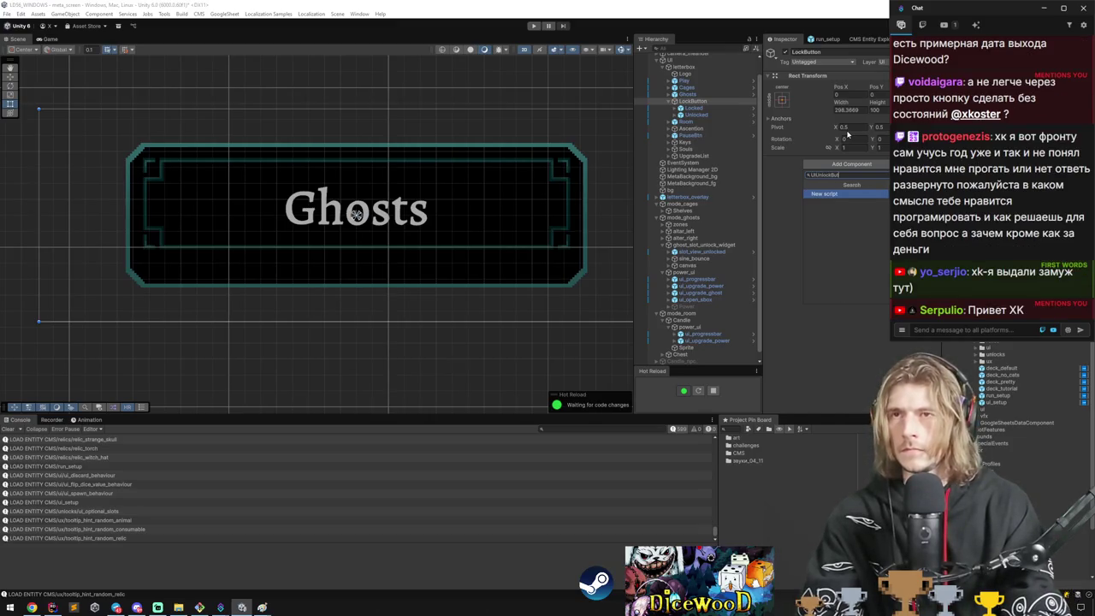
type("tton")
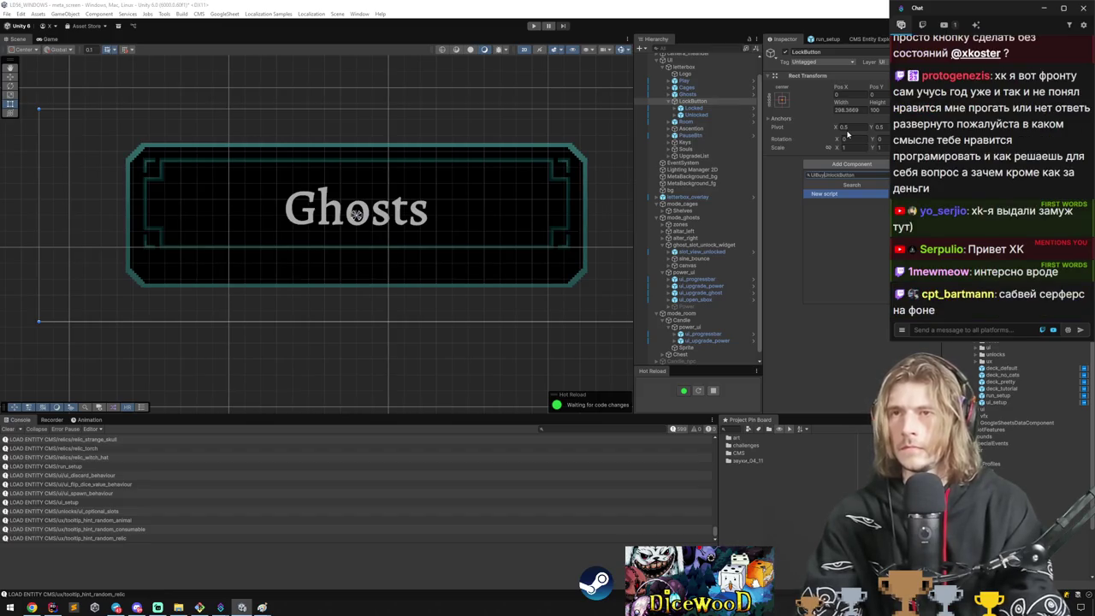
key("Escape")
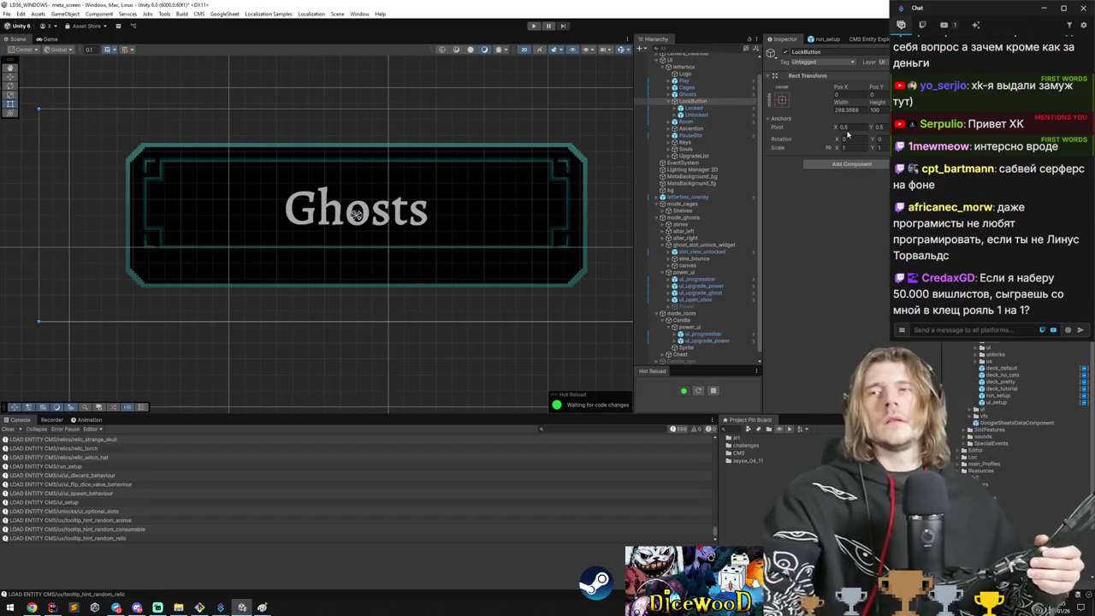
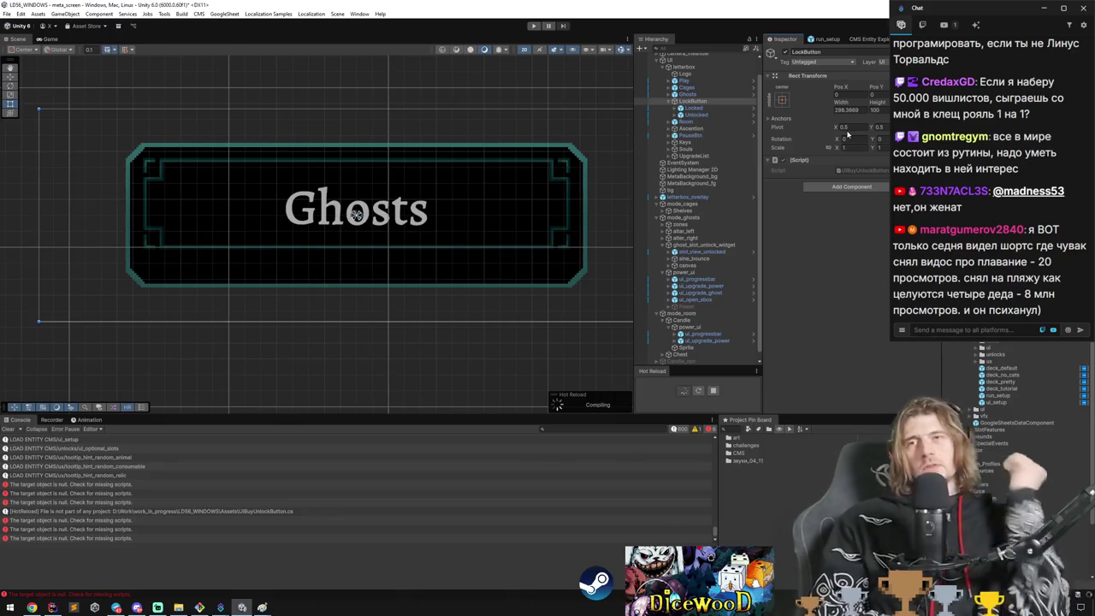
Clear the Unity Console and open UIBuyUnlockButton.cs in Rider.
left_click(9, 428)
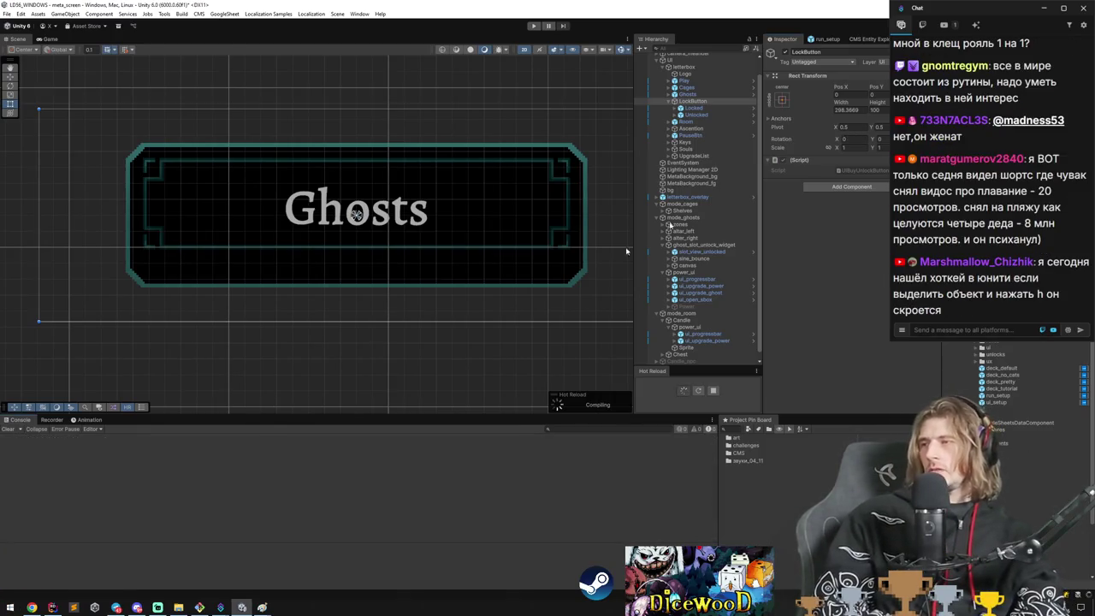
double_click(233, 438)
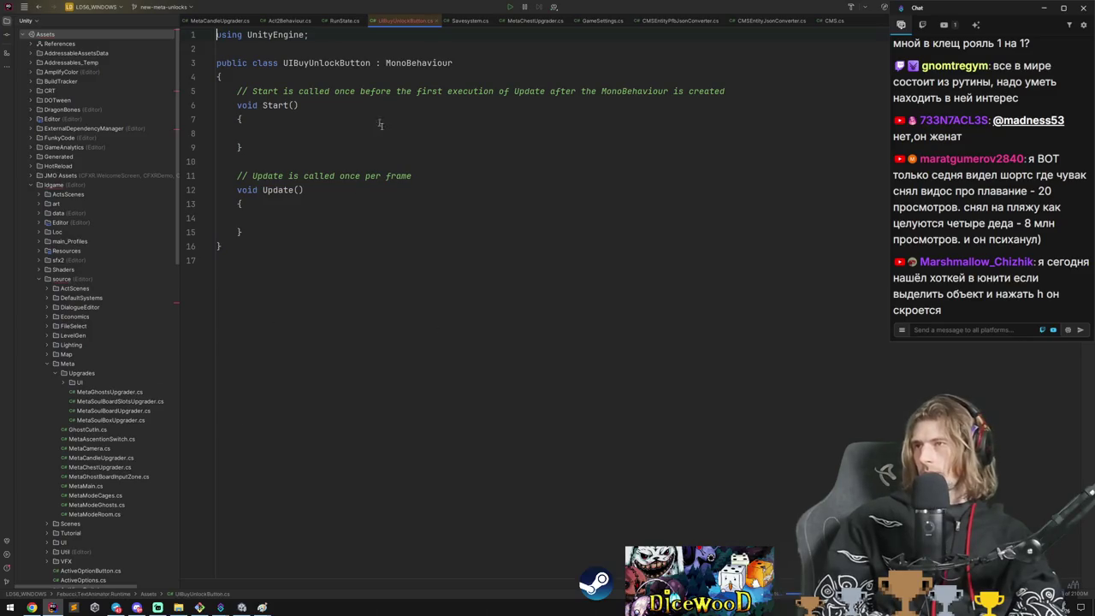
Delete the template Start and Update methods from the class.
key("ctrl+x")
left_click_drag(218, 77, 360, 214)
key("BackSpace")
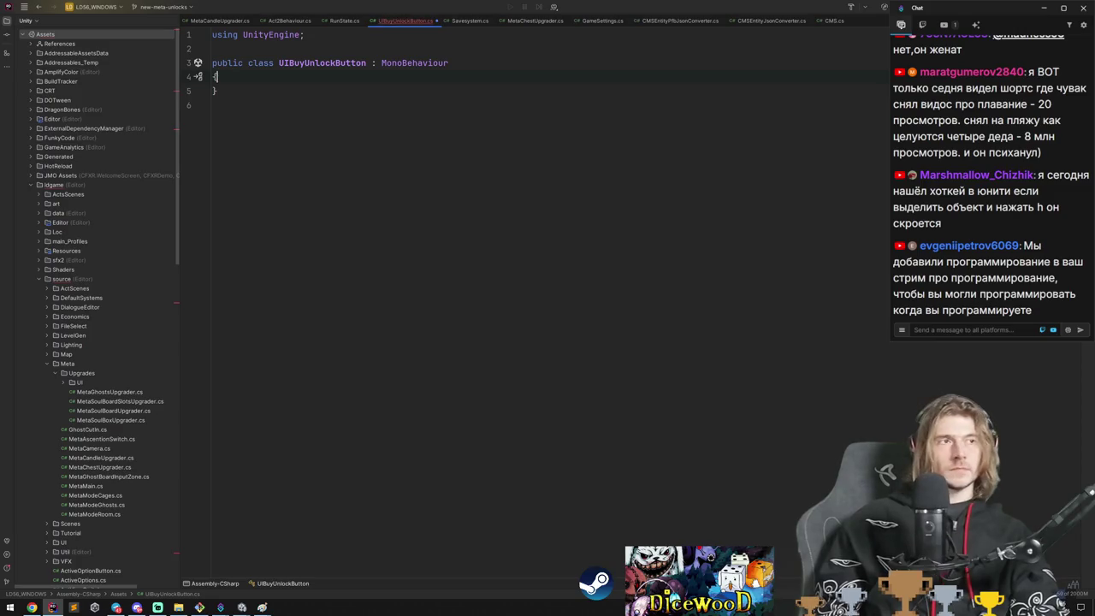
Declare two public GenericButton fields, buttonUnlocked and buttonLocked.
key("Return")
type("public GameObject")
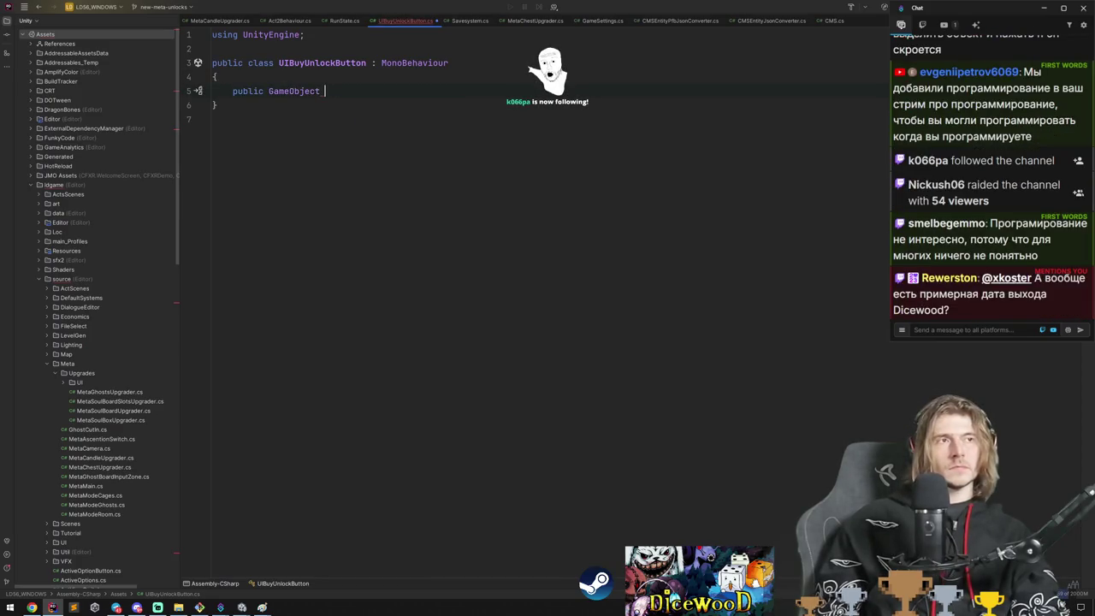
key("ctrl+BackSpace")
type("gener")
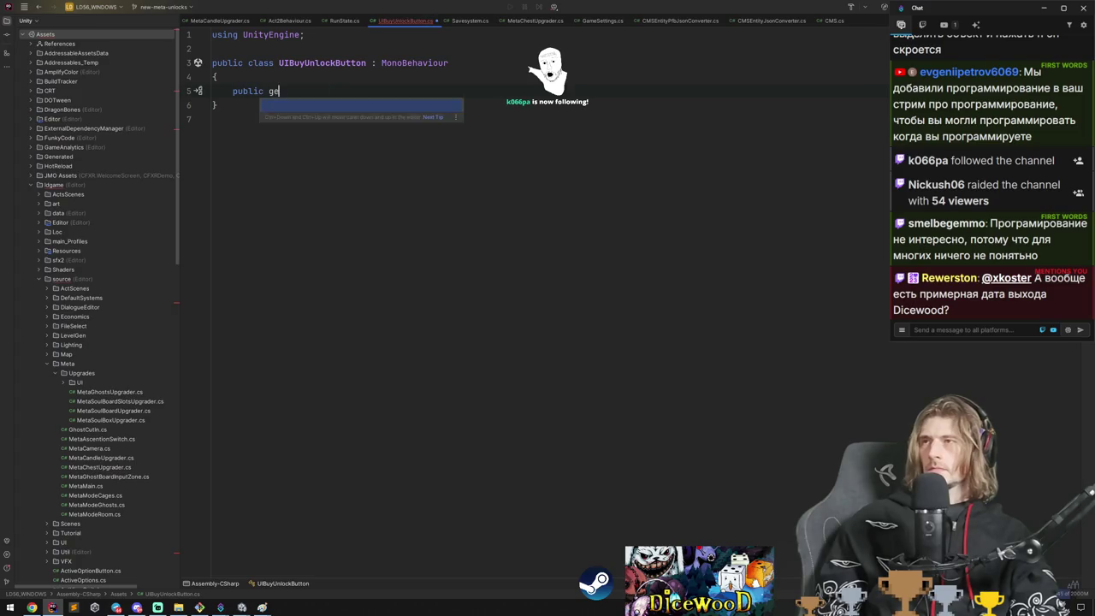
key("Return")
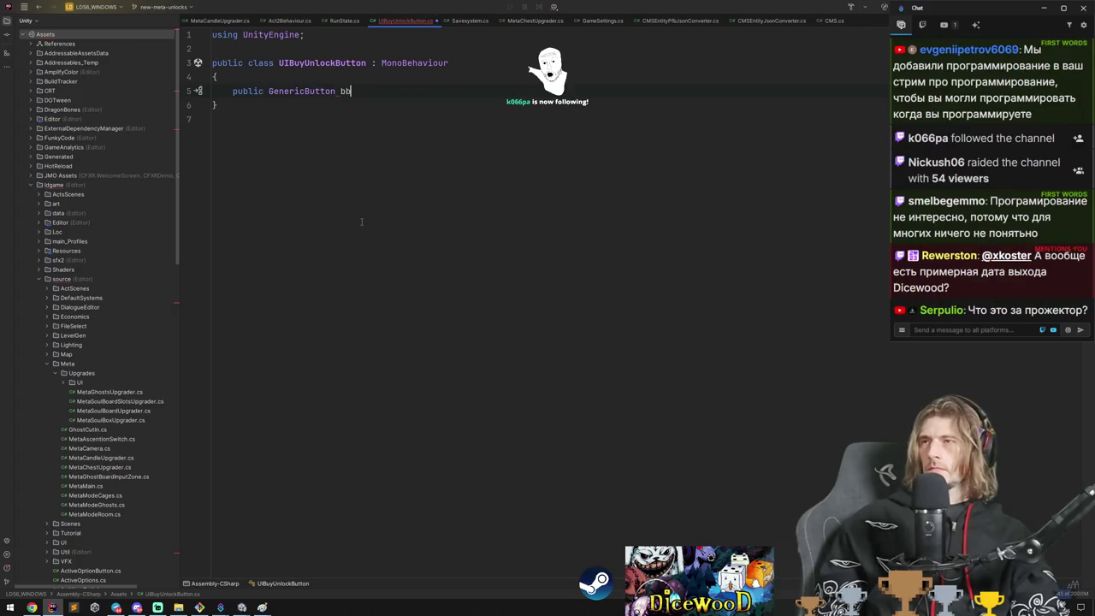
key("BackSpace")
type("uttonUn")
key("ctrl+d")
key("ctrl+w")
type("buttonLocked")
Add a Start method stub and an empty public void Buy() method.
key("Return")
key("Return")
type("void Star")
key("Return")
key("Return")
type("public void Buy(")
key("Return")
key("BackSpace")
Add a public CMSEntityPfb entityToUnlock field above the button fields.
key("Return")
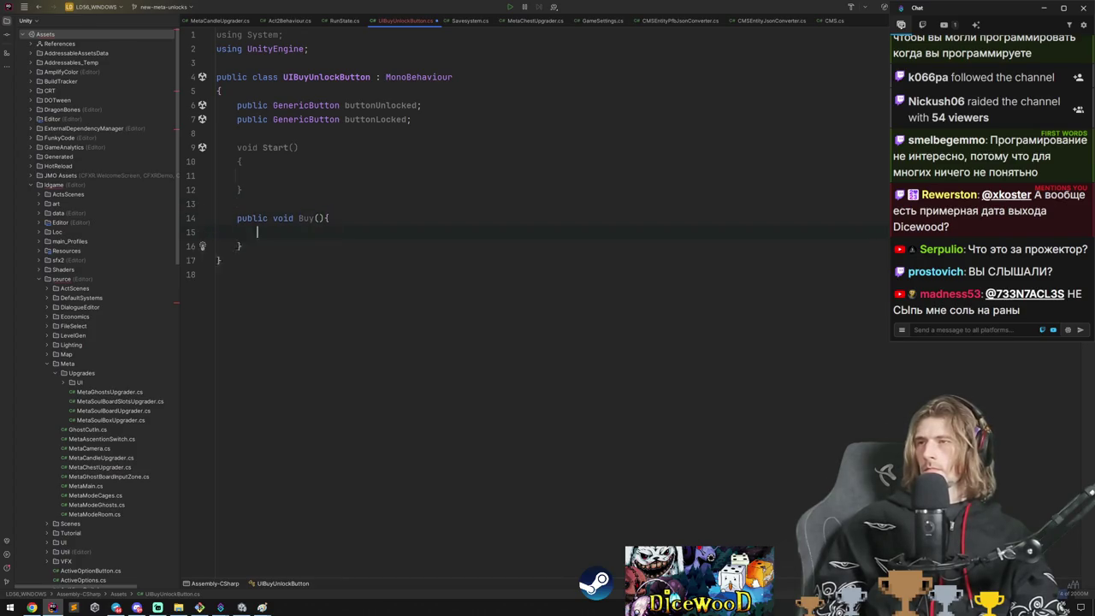
key("Down")
key("End")
key("Return")
type("pub")
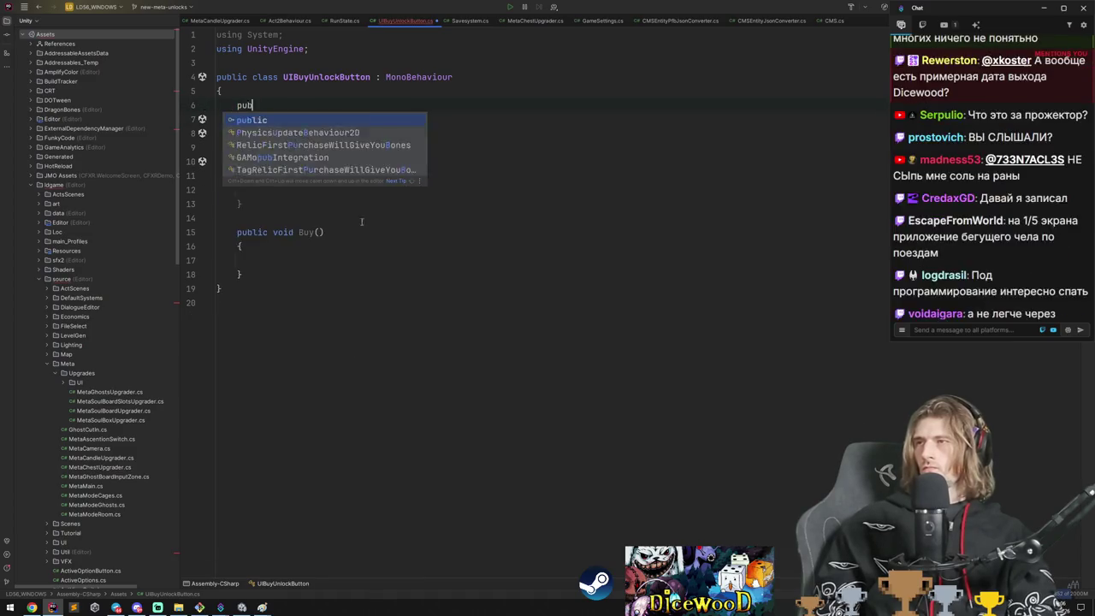
key("Return")
type("CMSE")
key("Return")
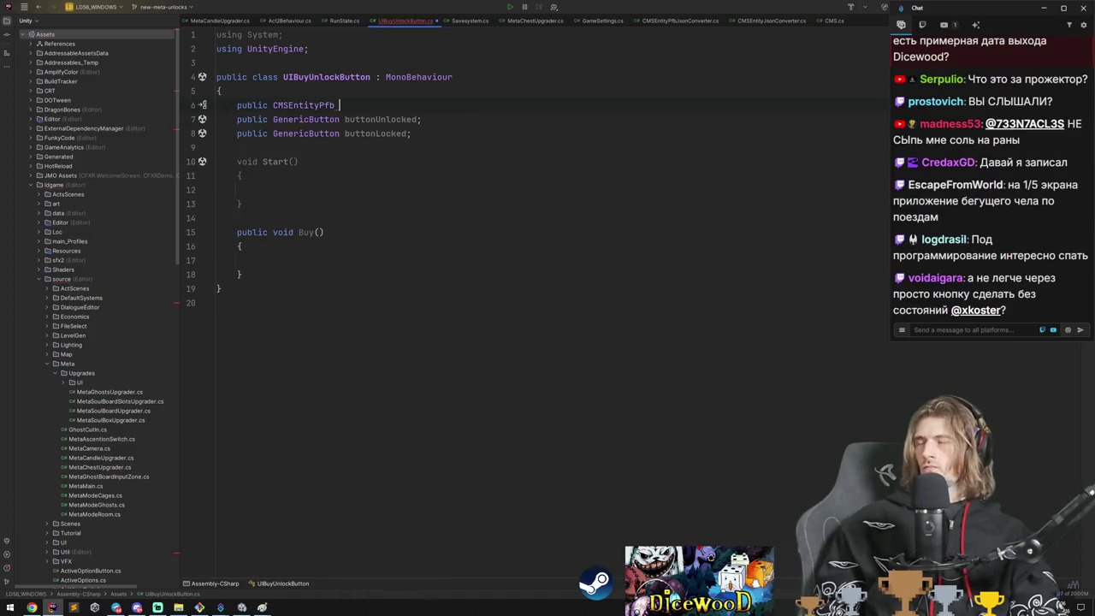
type("entityToU")
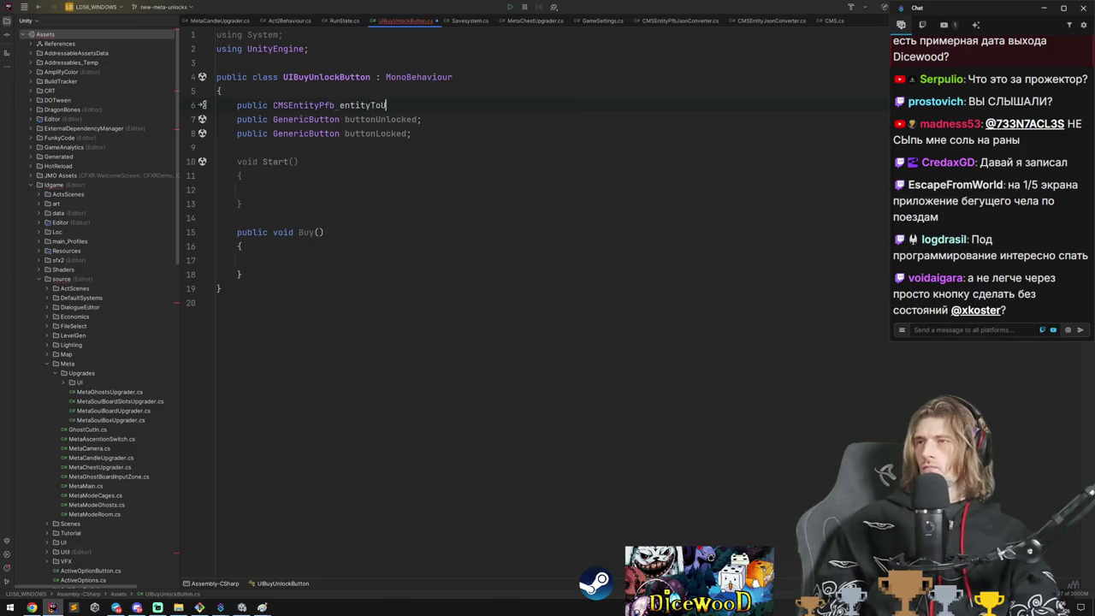
type("nlock;")
key("Return")
Remove the empty Start method and make room for a new method above Buy.
key("Down")
key("Down")
key("ctrl+x")
key("ctrl+x")
key("ctrl+x")
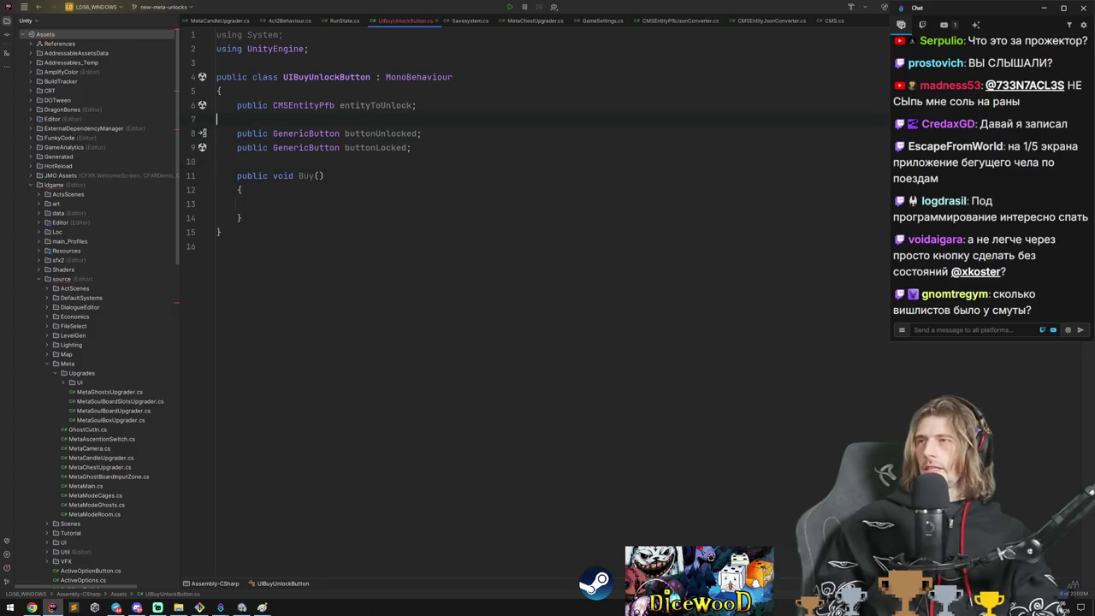
key("ctrl+Left")
key("ctrl+Left")
key("ctrl+Left")
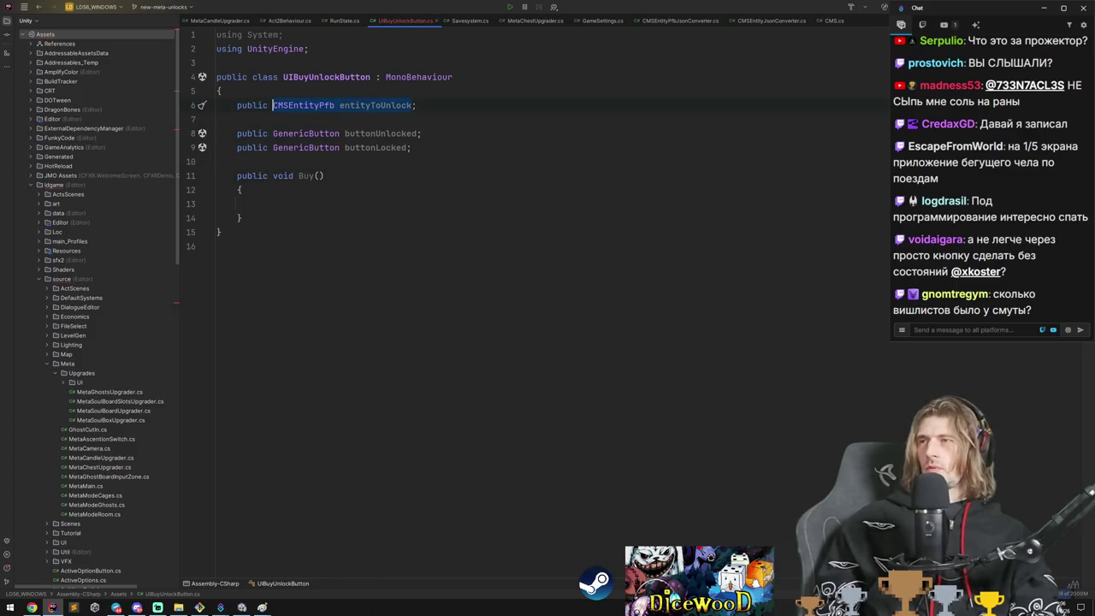
left_click(411, 133)
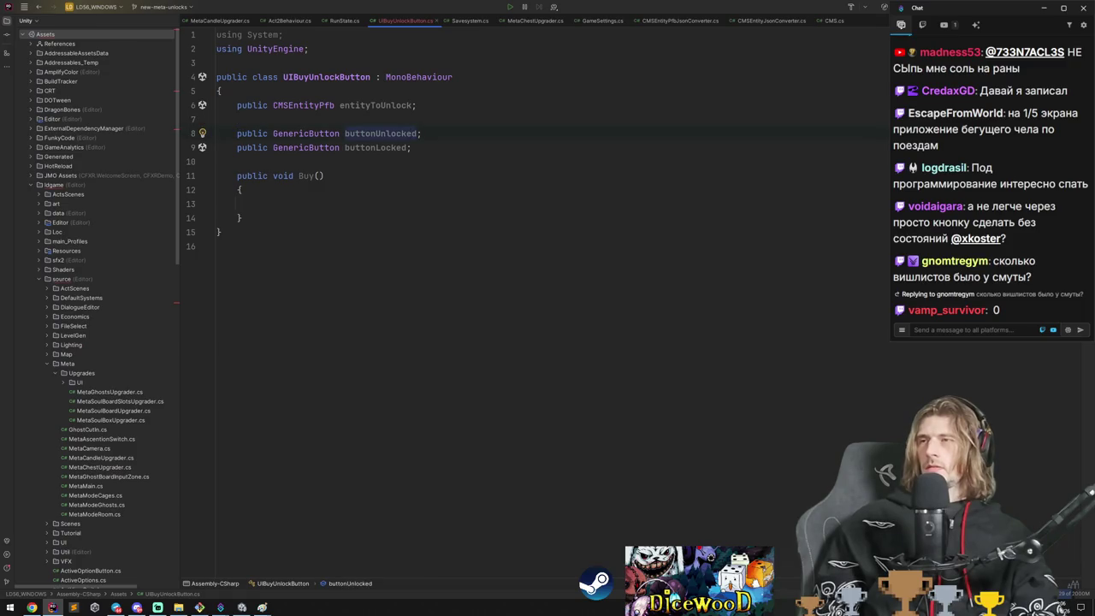
key("Home")
key("Return")
key("Return")
key("Up")
key("Up")
Create UpdateState with if (G.save.contentDiscovery.IsContentUnlocked(entityToUnlock)).
type("void ")
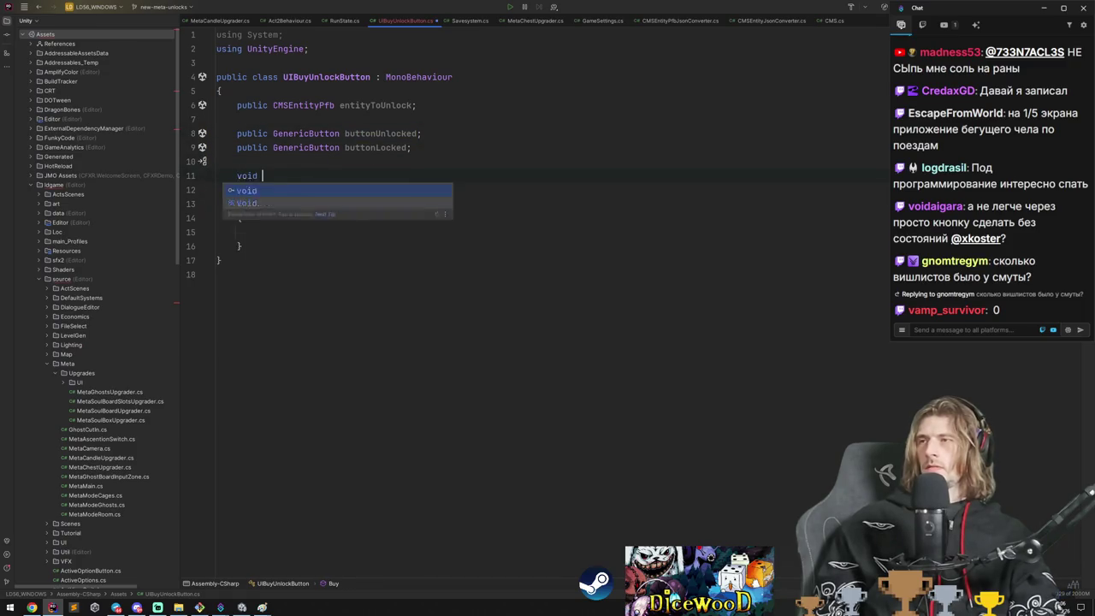
type("UpdateState(")
key("ctrl+shift+Return")
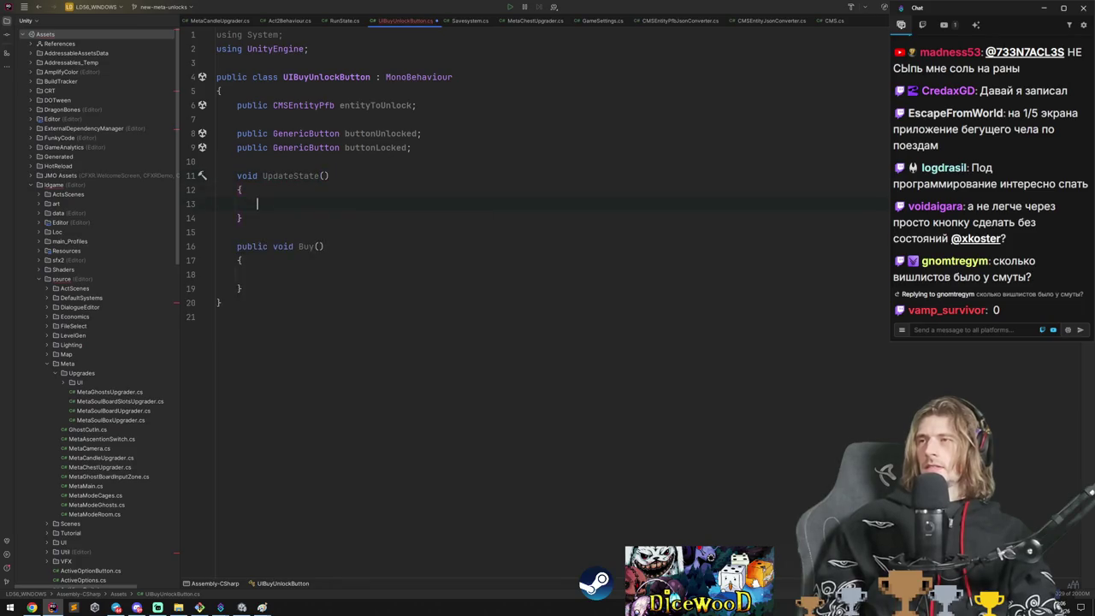
type("if (")
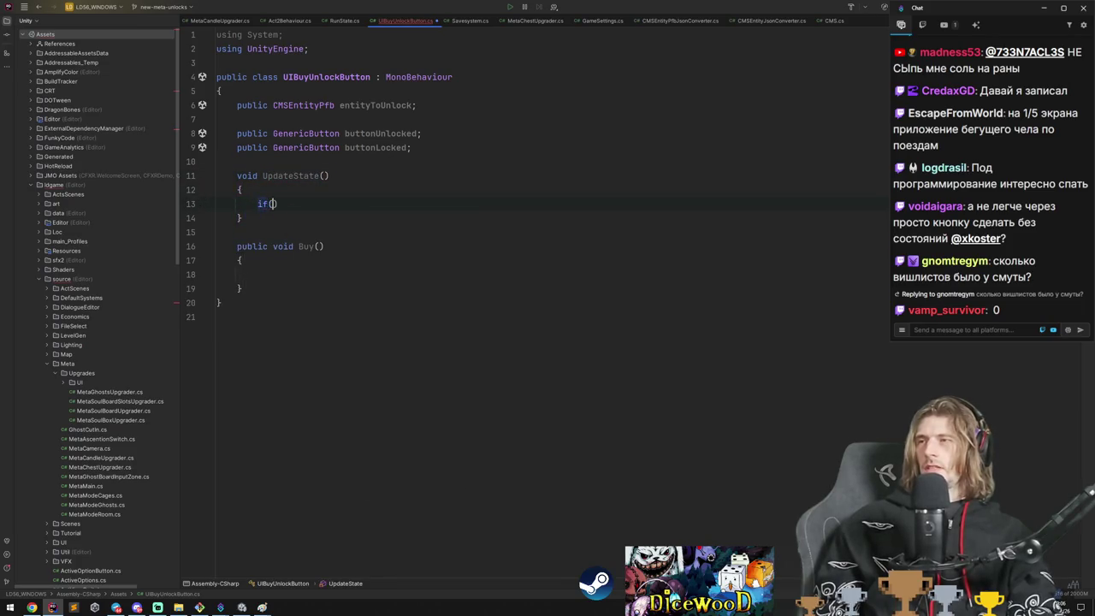
type("G.savesys.")
key("BackSpace")
key("BackSpace")
key("BackSpace")
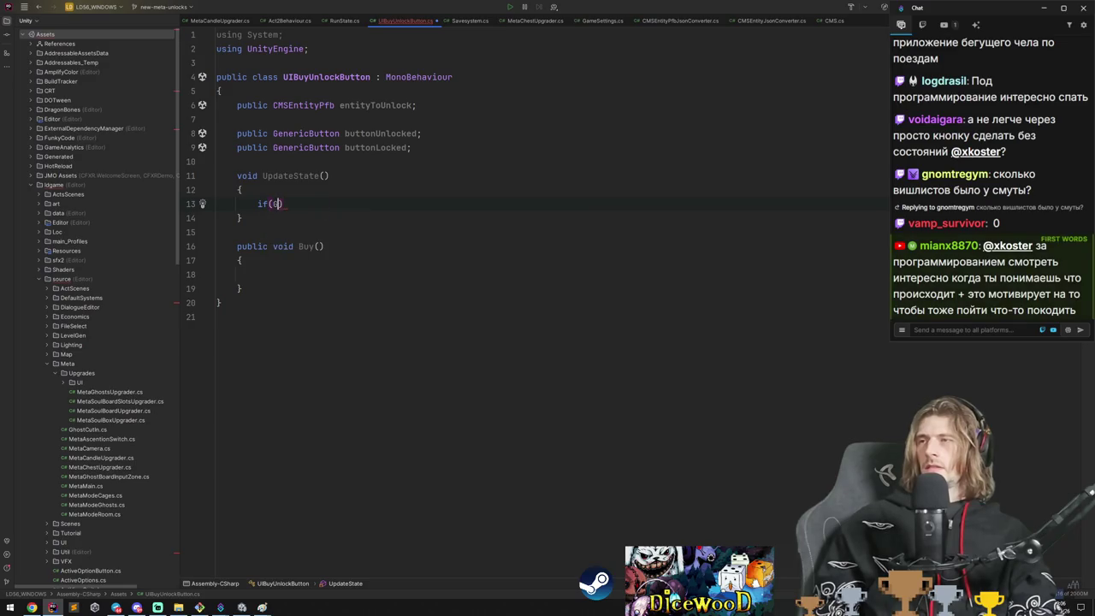
type("G.save.cont")
key("Return")
type(".is")
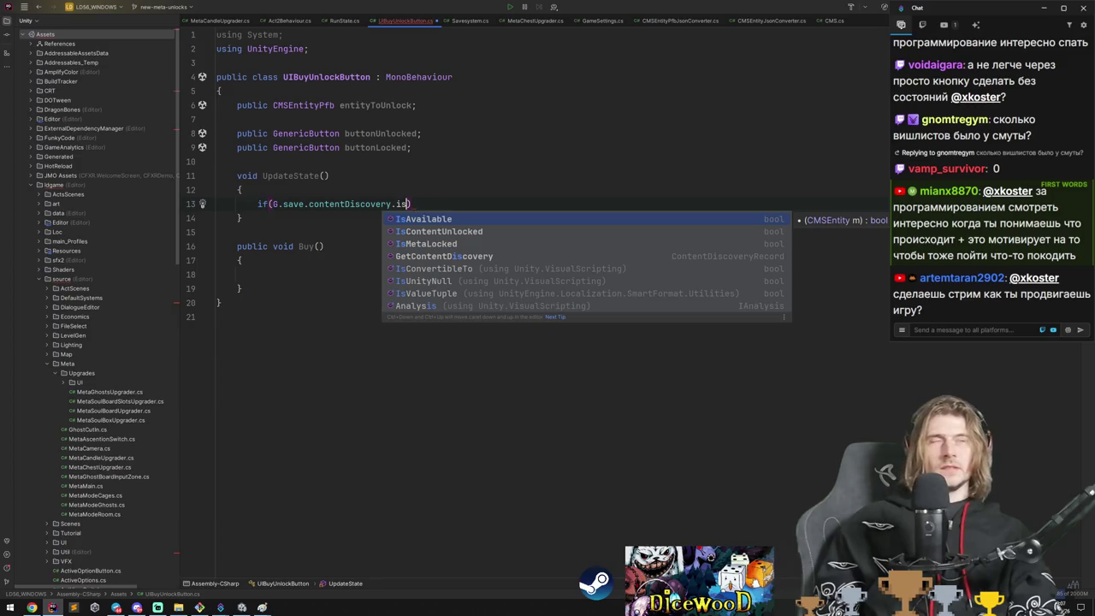
key("Down")
key("Return")
key("End")
type("{")
key("Return")
left_click(495, 203)
type("ent")
key("Return")
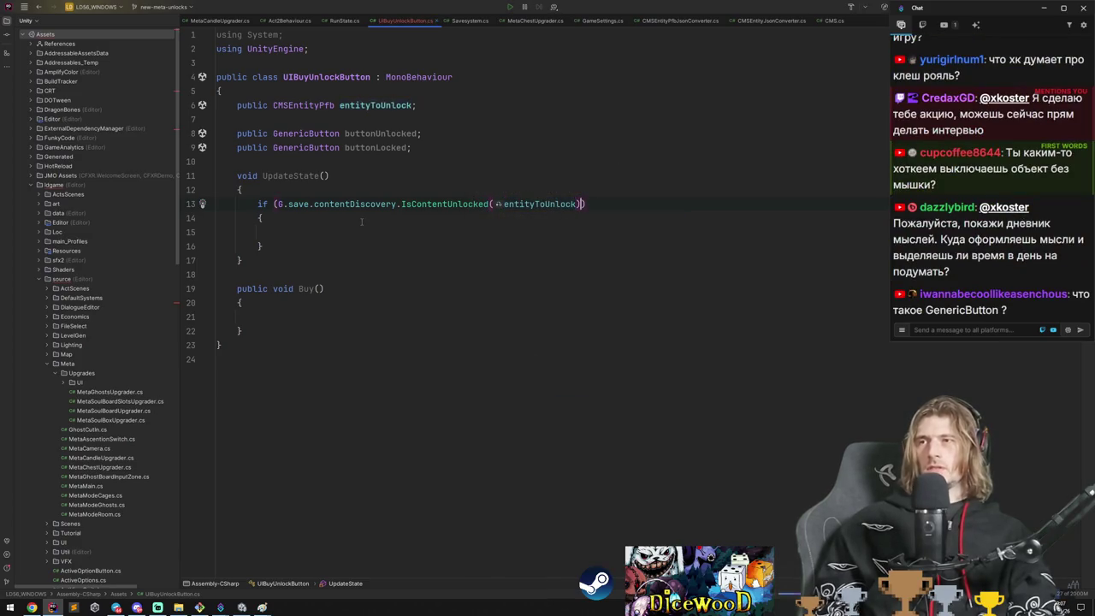
In the if block, activate buttonUnlocked's gameObject and deactivate buttonLocked's.
key("ctrl+Left")
key("ctrl+Left")
key("ctrl+Left")
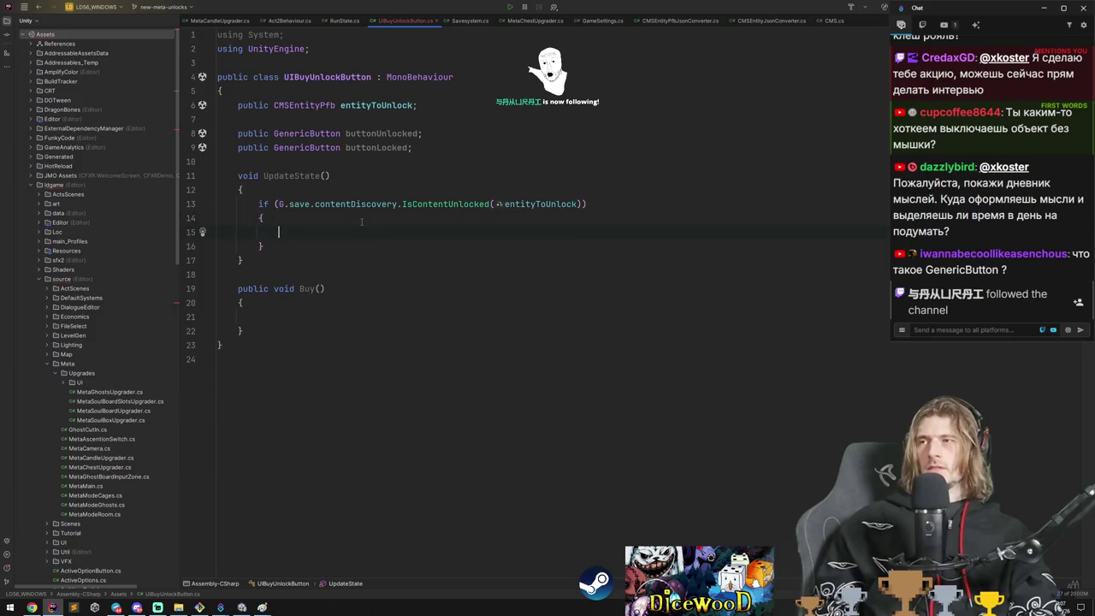
type("buttonUnlocked.gameObject.")
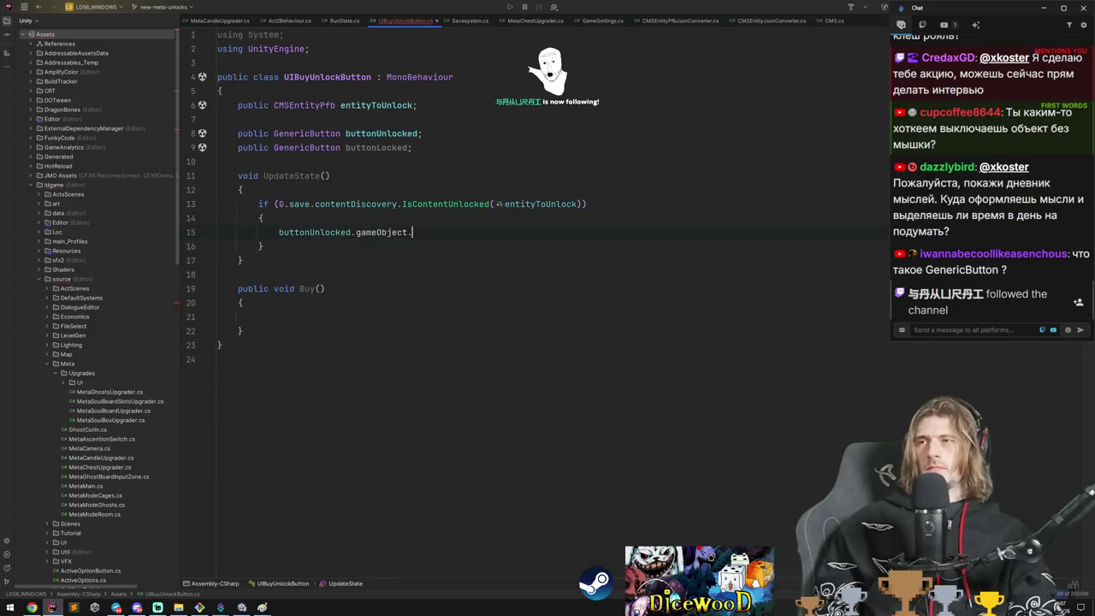
type("SetActive(true")
key("Return")
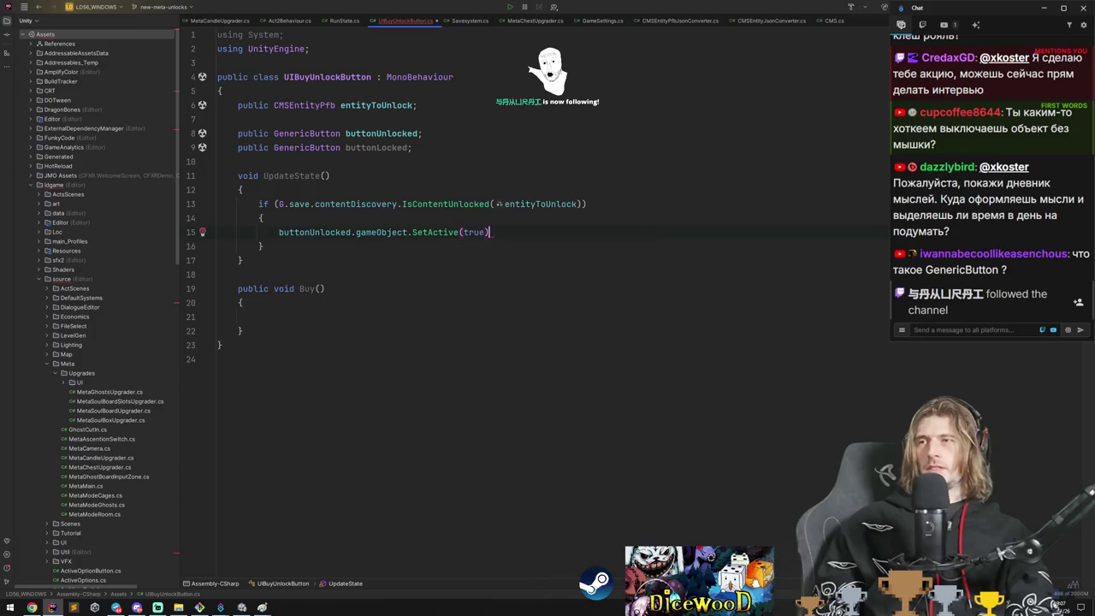
key("Return")
type("bu")
key("Down")
key("Return")
type(".ga")
key("Return")
type(".SetActive(false);")
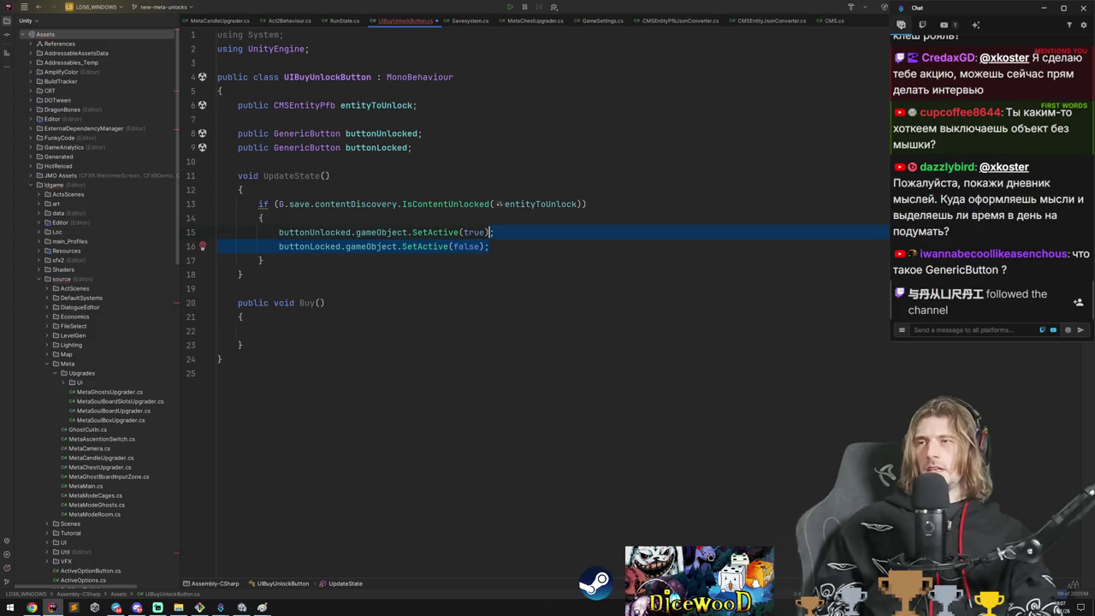
Add an else block with the SetActive values flipped: buttonUnlocked false, buttonLocked true.
key("Down")
key("Return")
type("else")
key("Return")
key("ctrl+v")
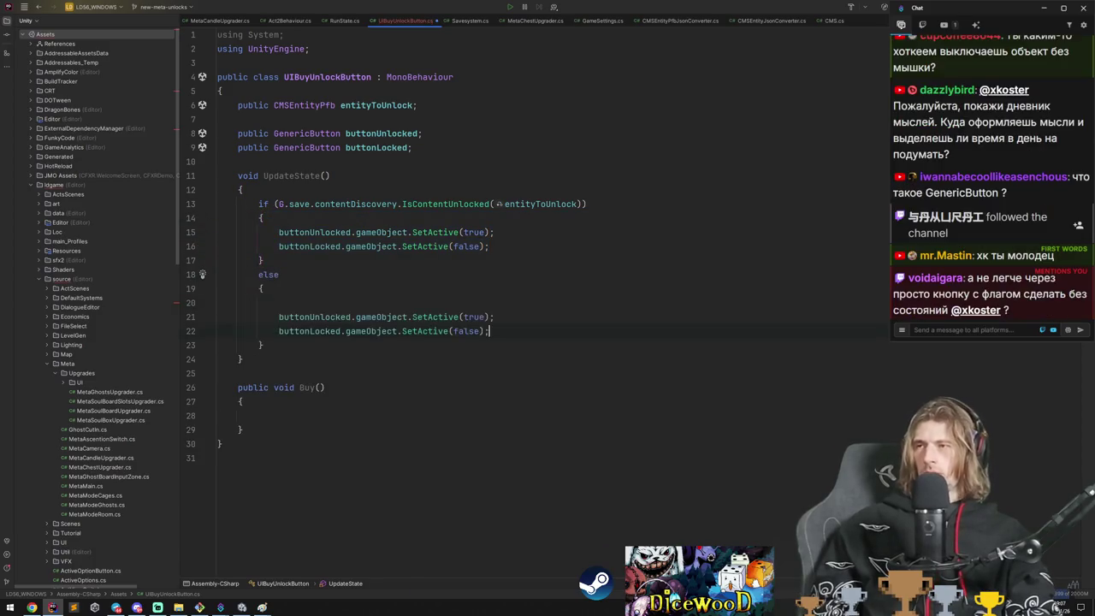
key("Left")
key("BackSpace")
key("BackSpace")
key("BackSpace")
type("true")
key("Up")
key("BackSpace")
key("BackSpace")
key("BackSpace")
type("false")
key("Escape")
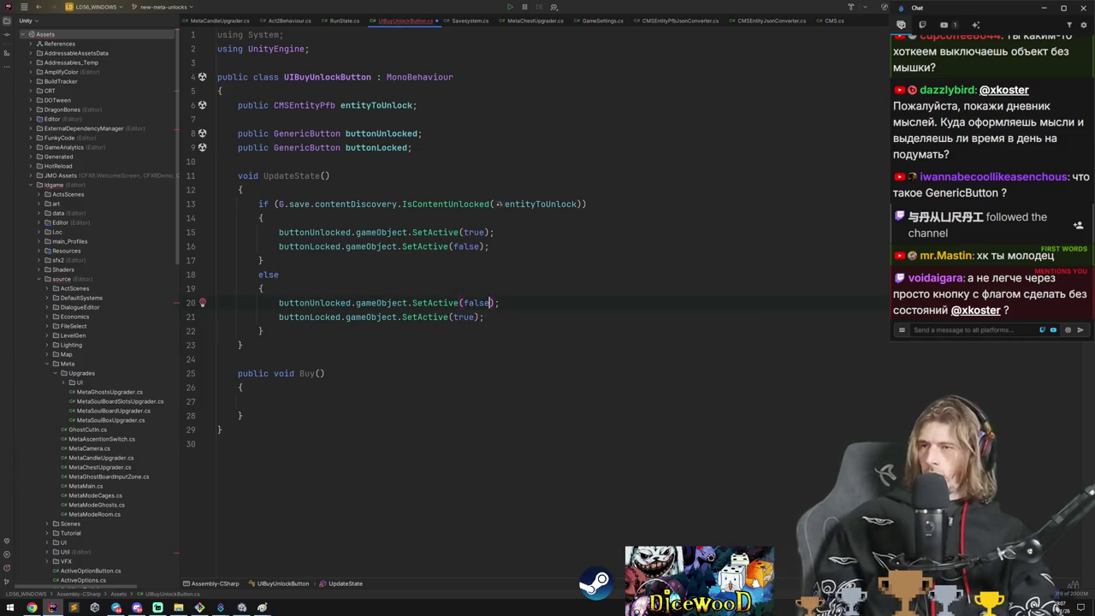
Start typing a public method at the end of the file, then abandon it.
key("ctrl+End")
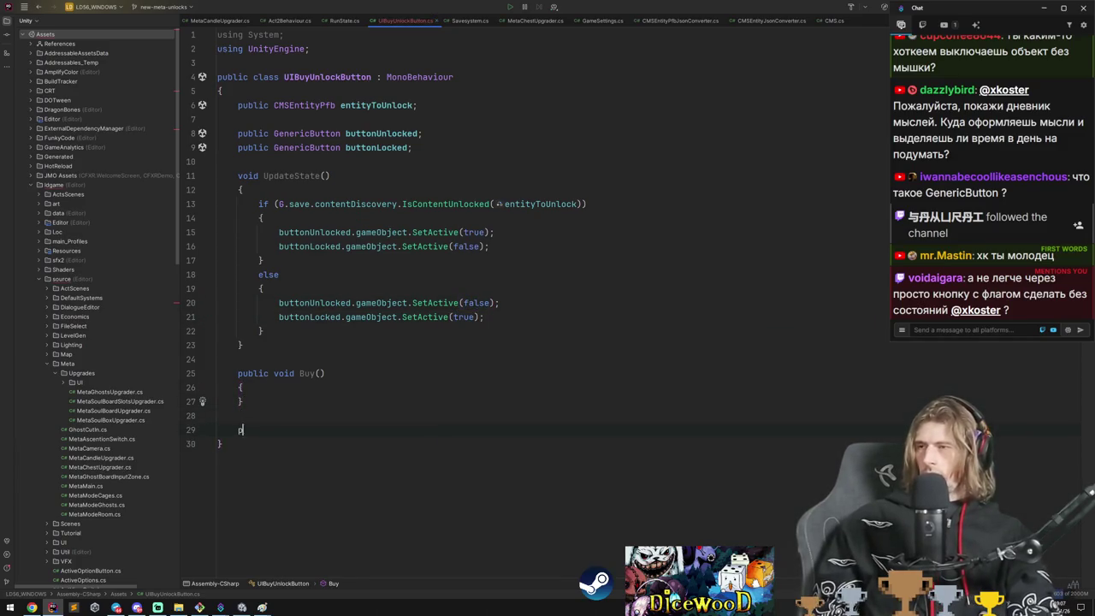
type("public vo")
key("BackSpace")
key("BackSpace")
key("BackSpace")
Delete the stray G. from the Buy method body.
left_click(243, 388)
key("BackSpace")
key("BackSpace")
key("ctrl+End")
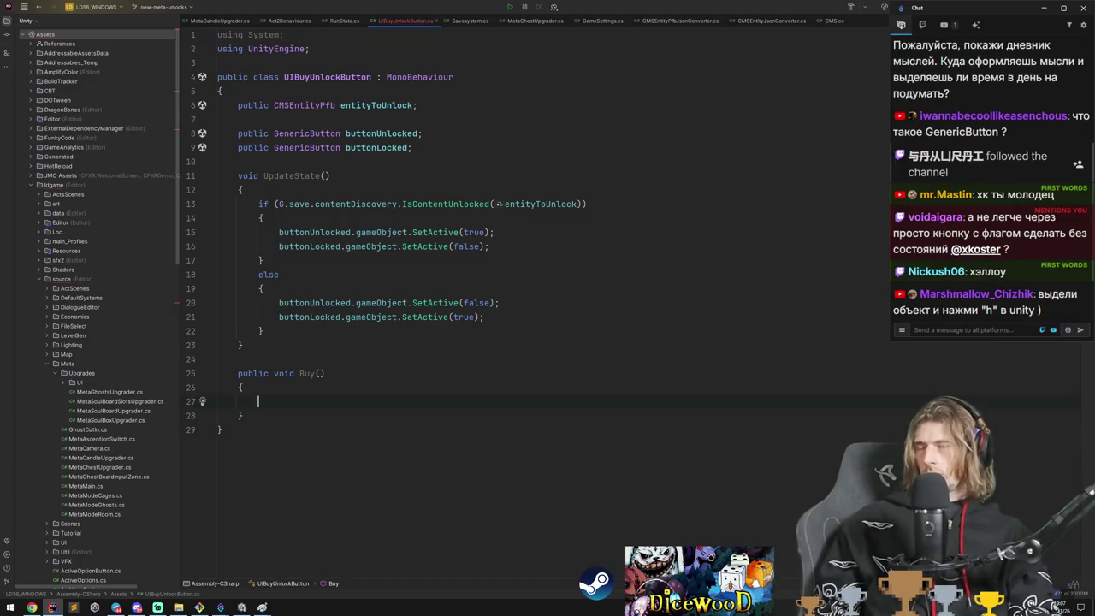
Search the project for 'pay', then open MetaGhostsUpgrader.cs and search it for 'pay'.
key("ctrl+shift+f")
type("paycost")
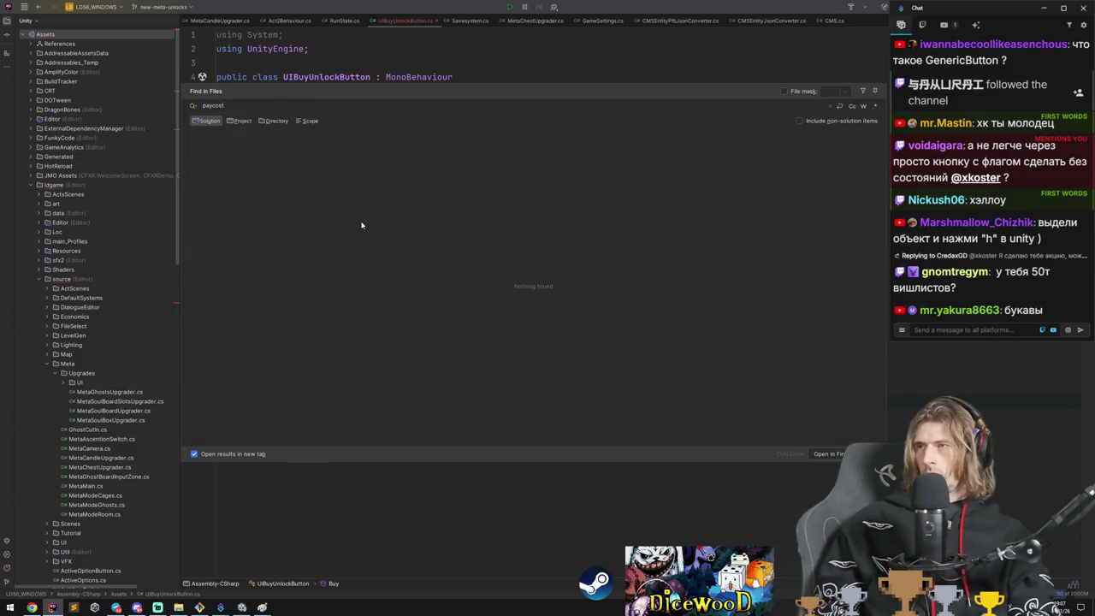
key("Escape")
key("ctrl+n")
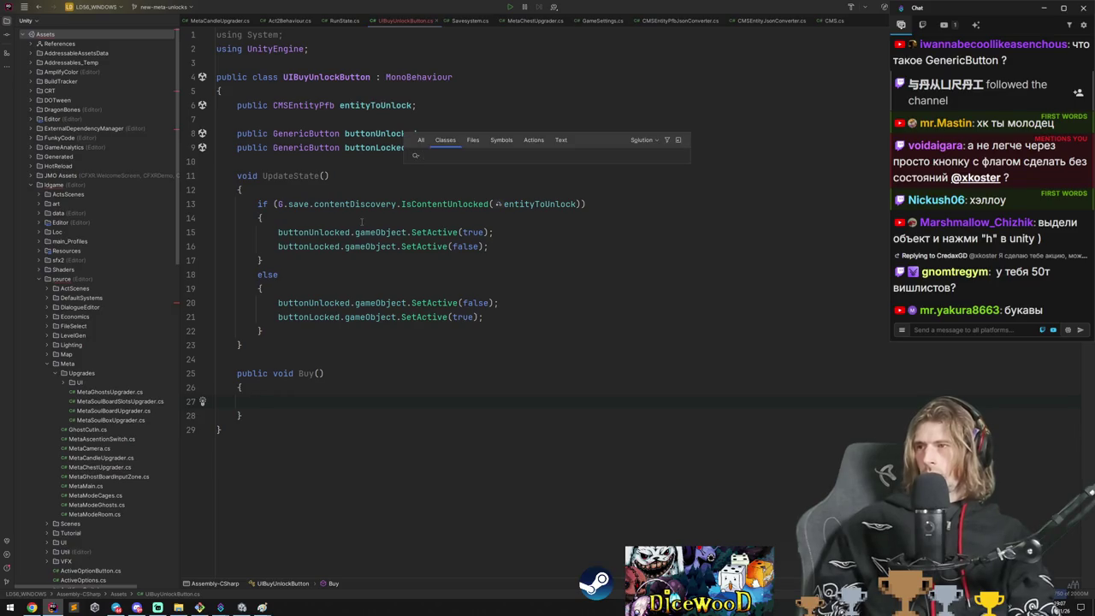
key("Escape")
double_click(110, 391)
scroll(360, 365, "down", 10)
scroll(474, 295, "up", 12)
left_click(474, 291)
key("ctrl+f")
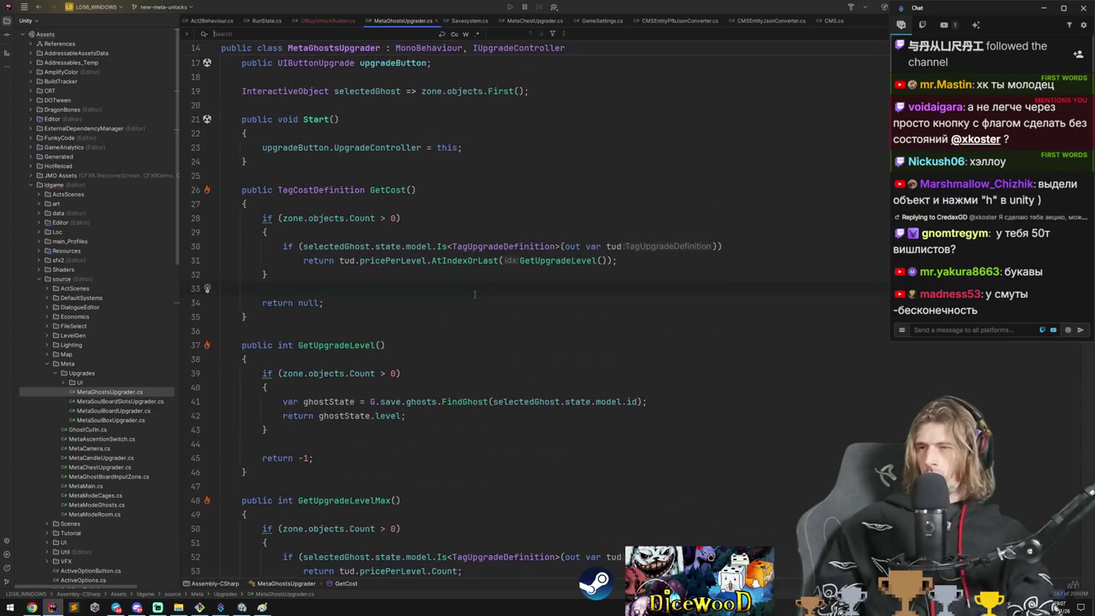
scroll(475, 295, "down", 3)
type("pay")
scroll(475, 295, "up", 9)
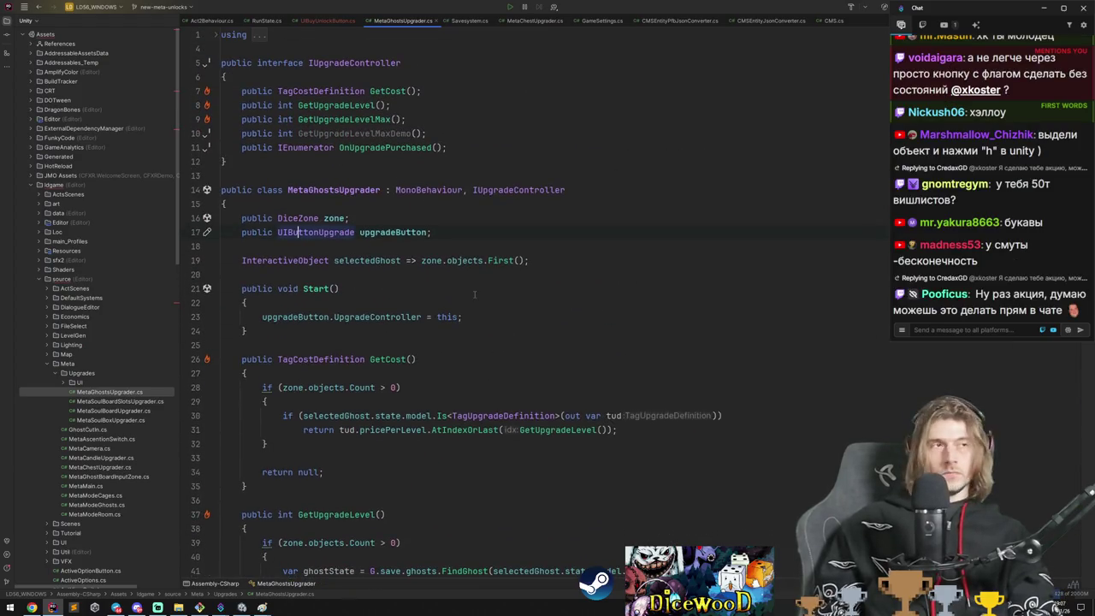
Search the whole solution for 'buy', then bring Unity to the front.
key("ctrl+shift+f")
type("buy(")
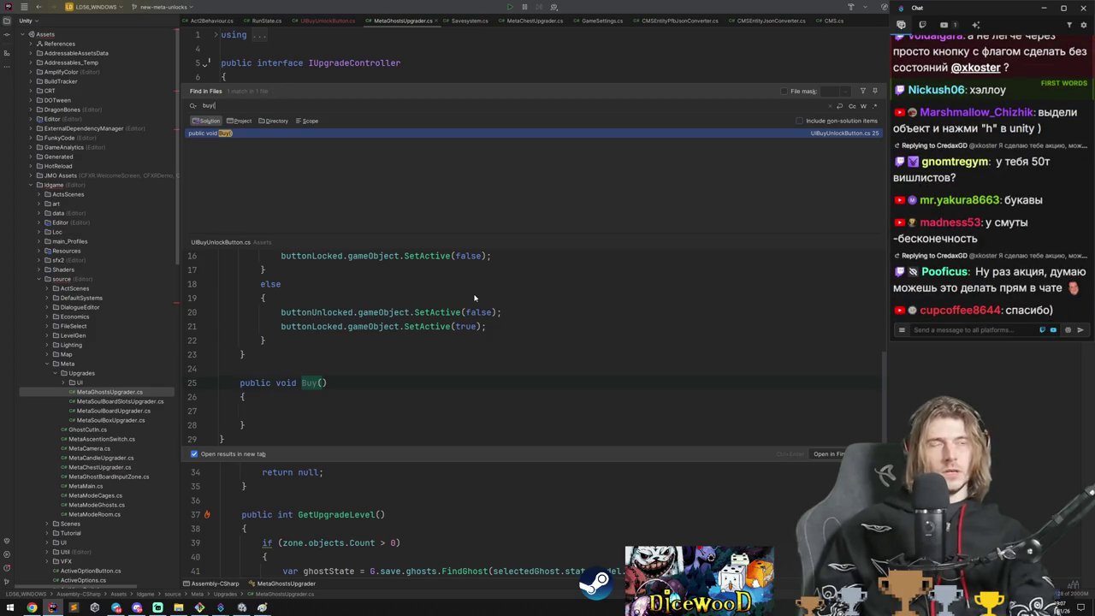
left_click(242, 607)
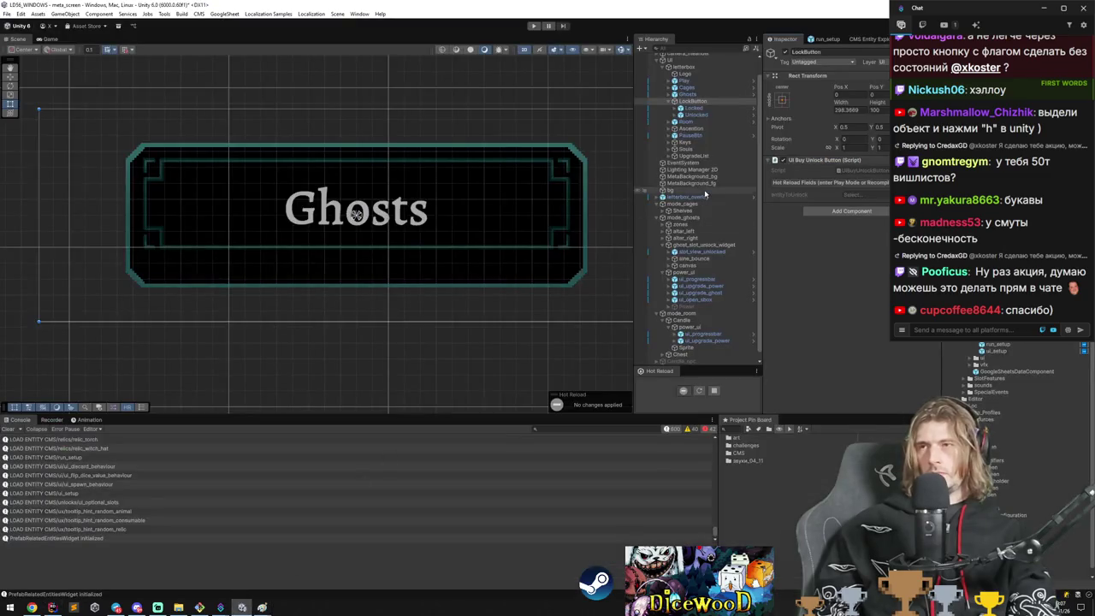
Select LockButton, toggle its scene visibility with H four times, and return to Rider.
left_click(711, 103)
key("h")
key("h")
key("h")
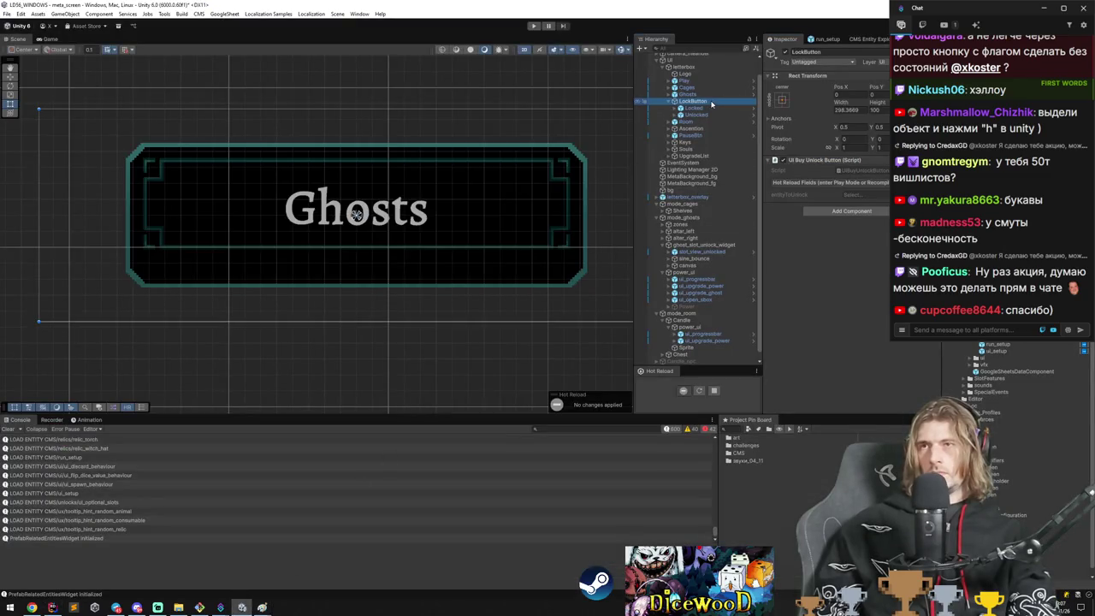
key("h")
key("h")
key("h")
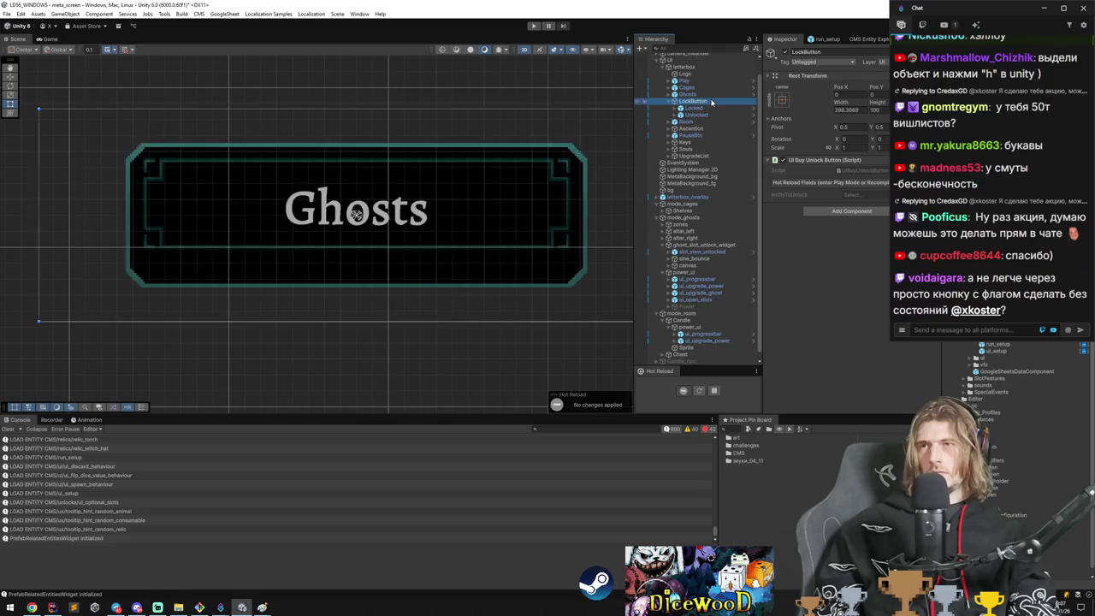
key("h")
key("h")
key("h")
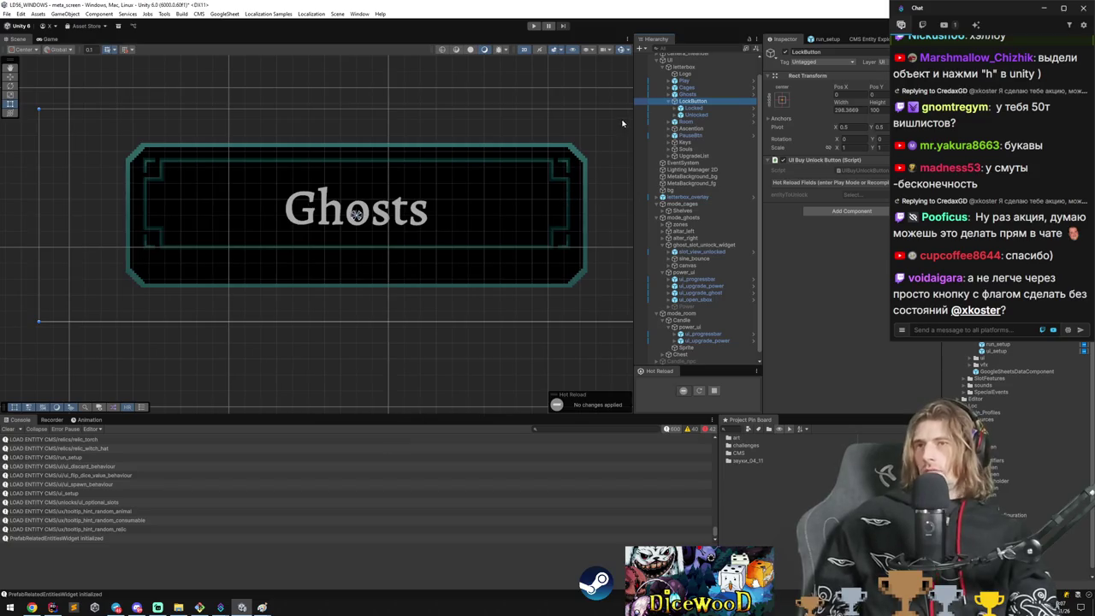
key("h")
key("h")
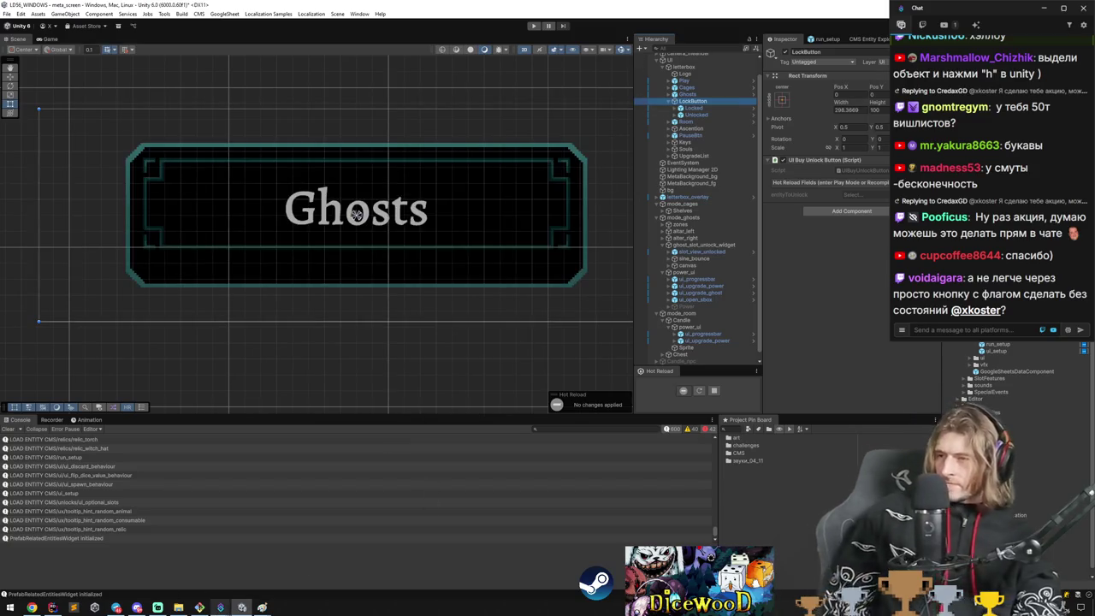
mouse_move(220, 607)
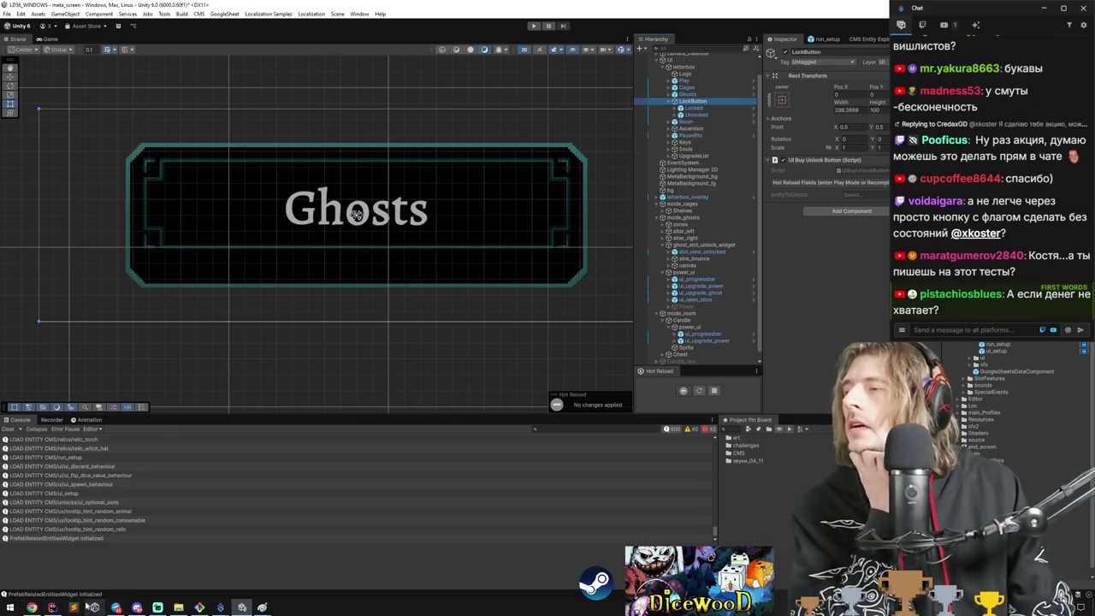
key("alt+Tab")
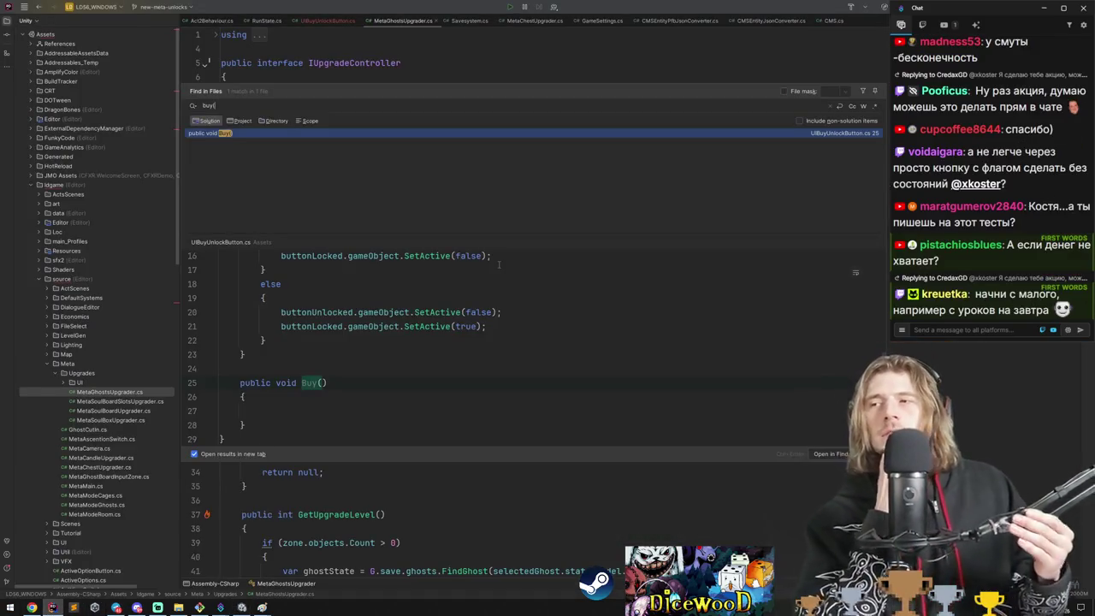
Close the search results, cycle tabs back to UIBuyUnlockButton.cs, and open a line below the fields.
key("Escape")
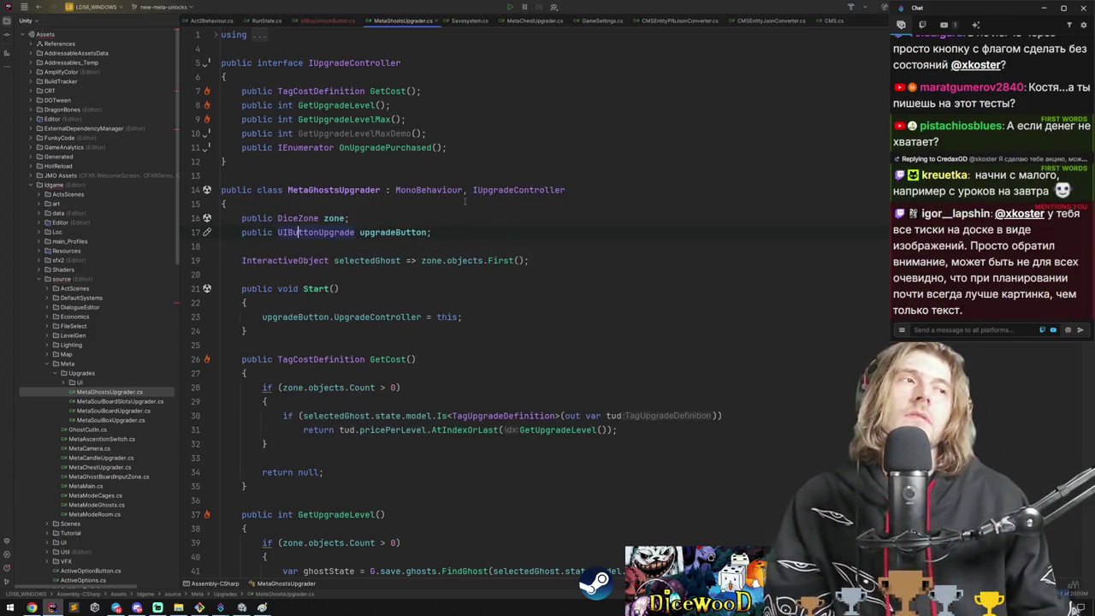
key("ctrl+Tab")
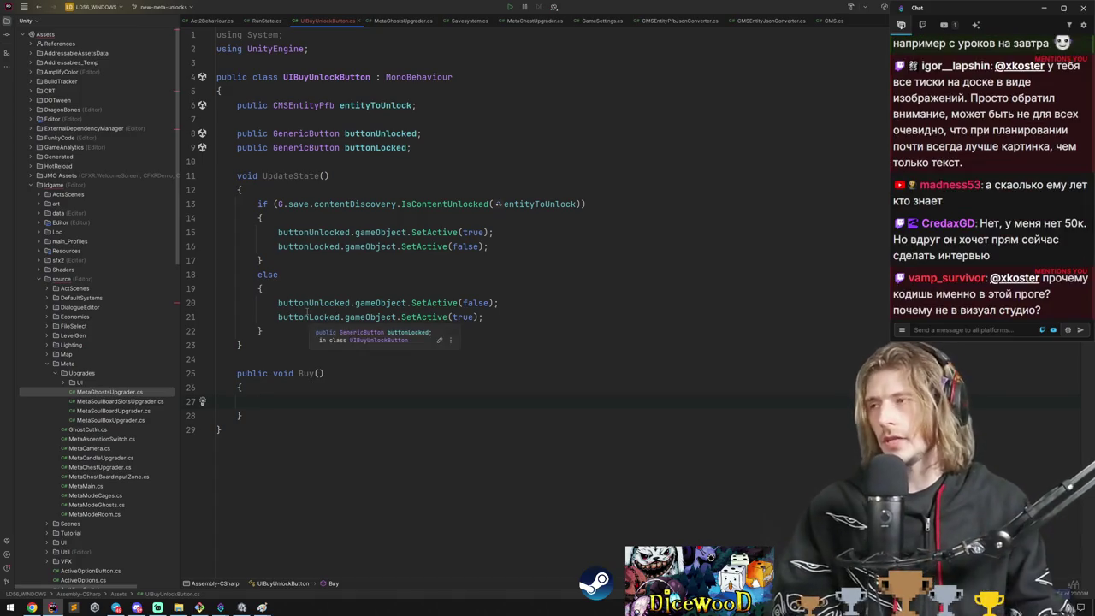
key("ctrl+Tab")
key("ctrl+Tab")
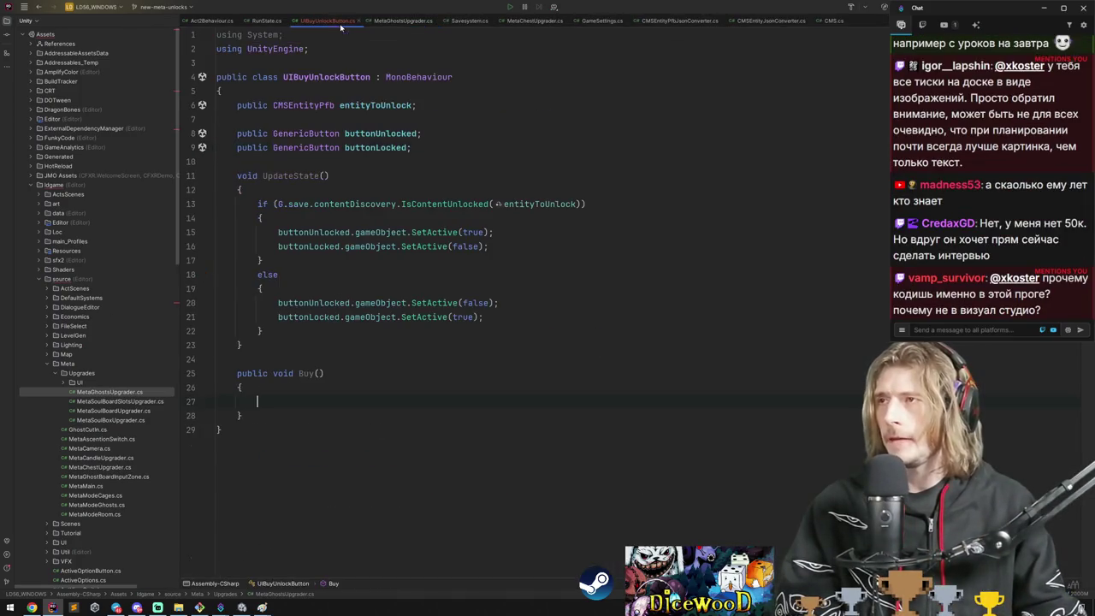
key("ctrl+shift+bracketright")
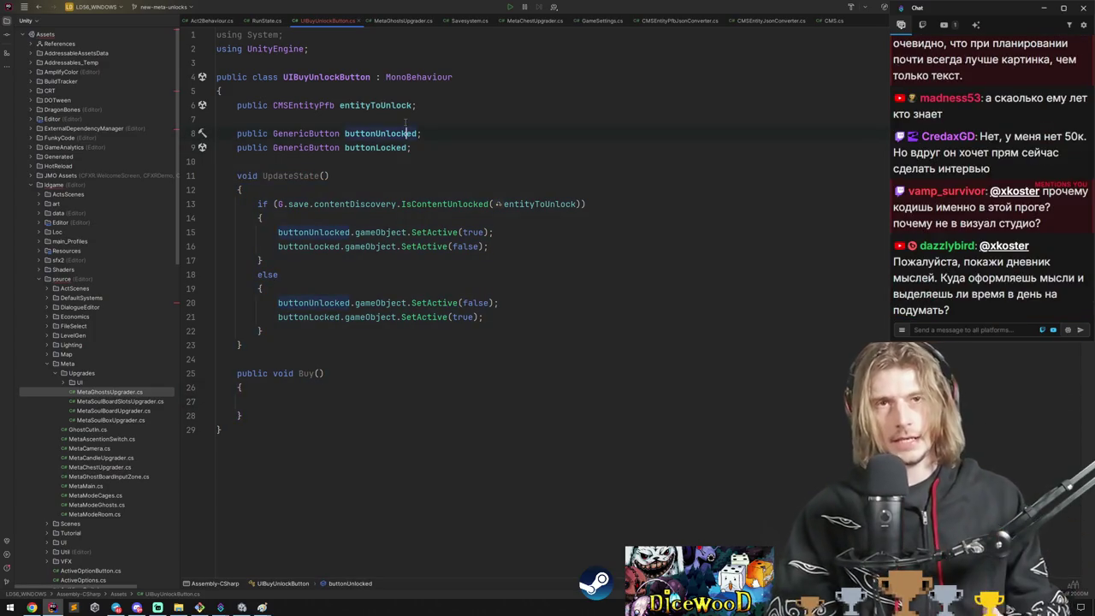
key("Return")
Add a Start method calling UpdateState(), and call UpdateState() in Buy too.
type("Start")
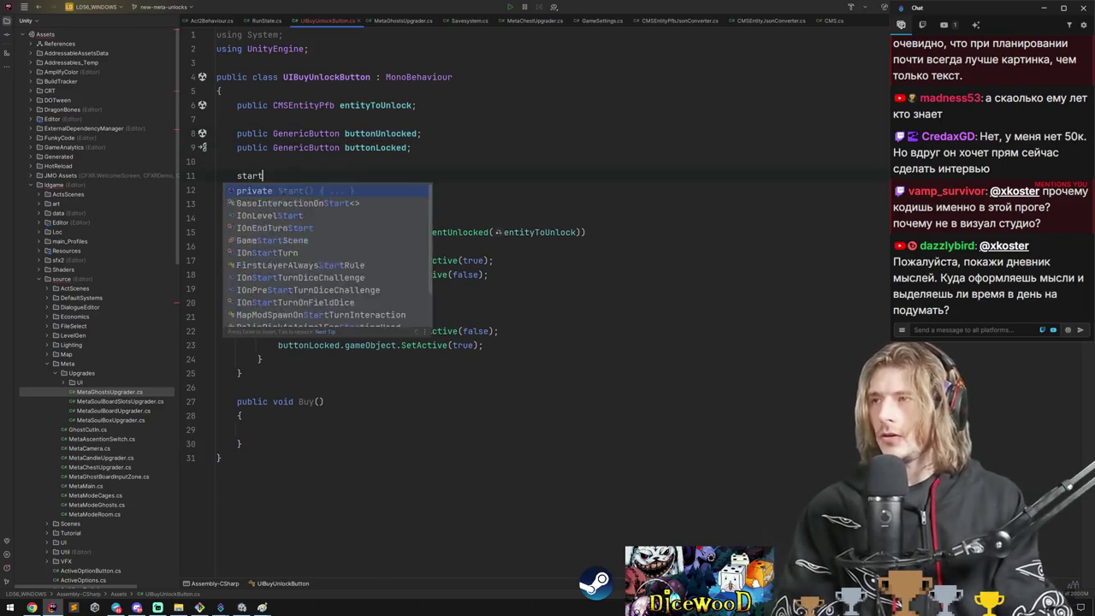
key("Return")
type("UpdateState();")
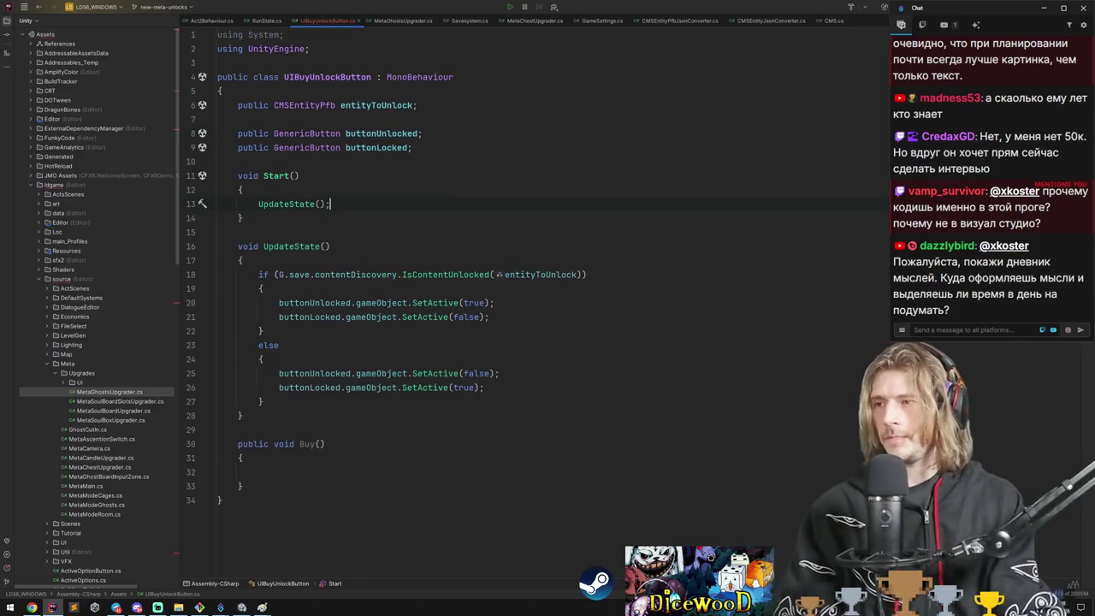
left_click(241, 486)
type("pd")
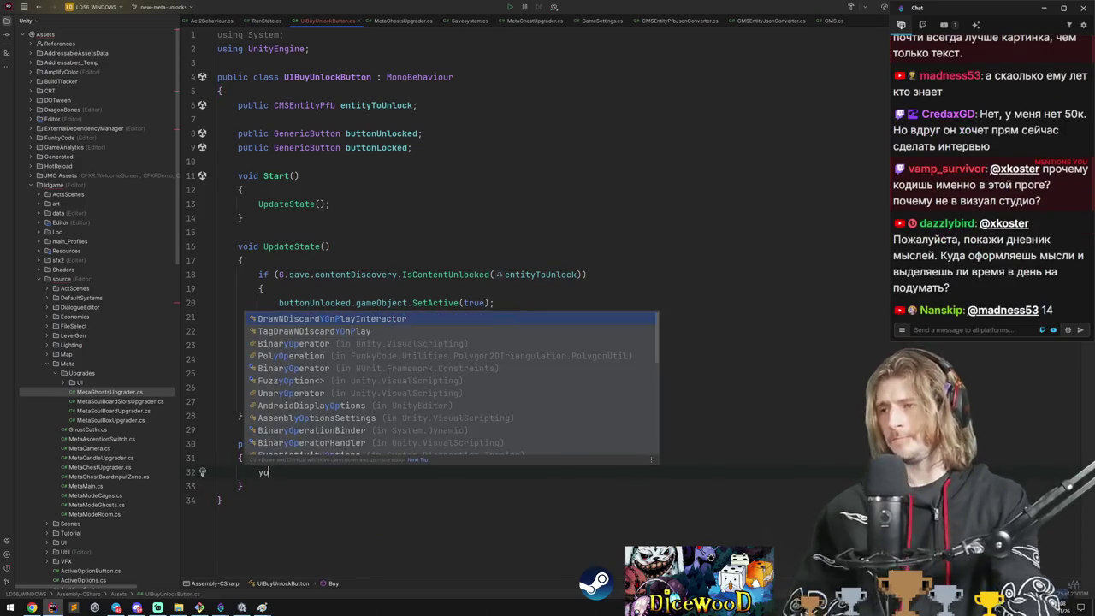
key("Return")
type(";")
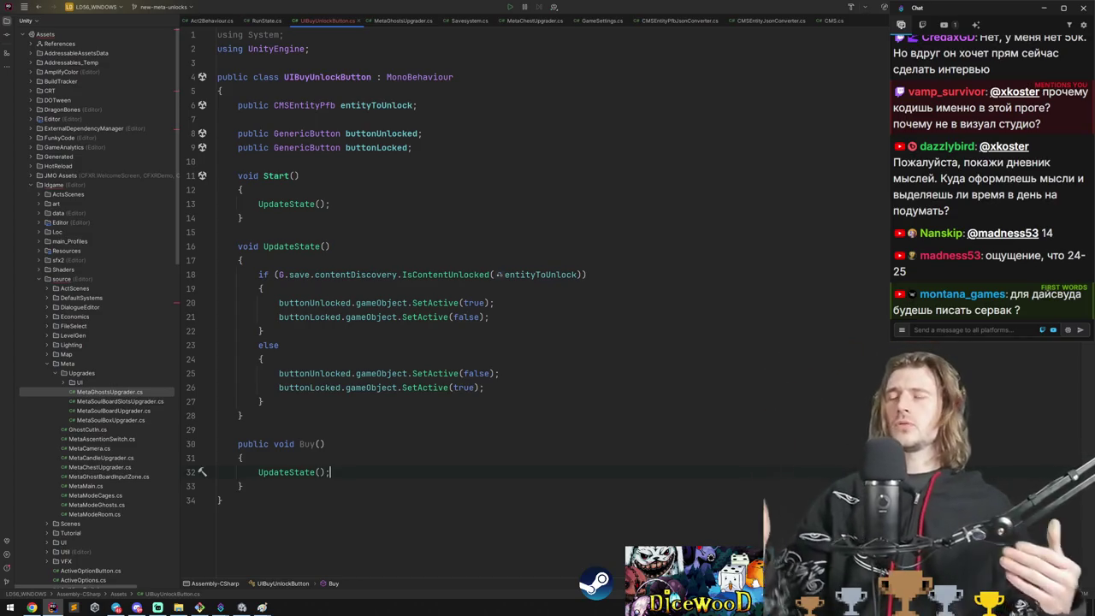
Inspect the contentDiscovery declaration and ContentDiscovery class, then return to UIBuyUnlockButton.cs.
key("ctrl+b")
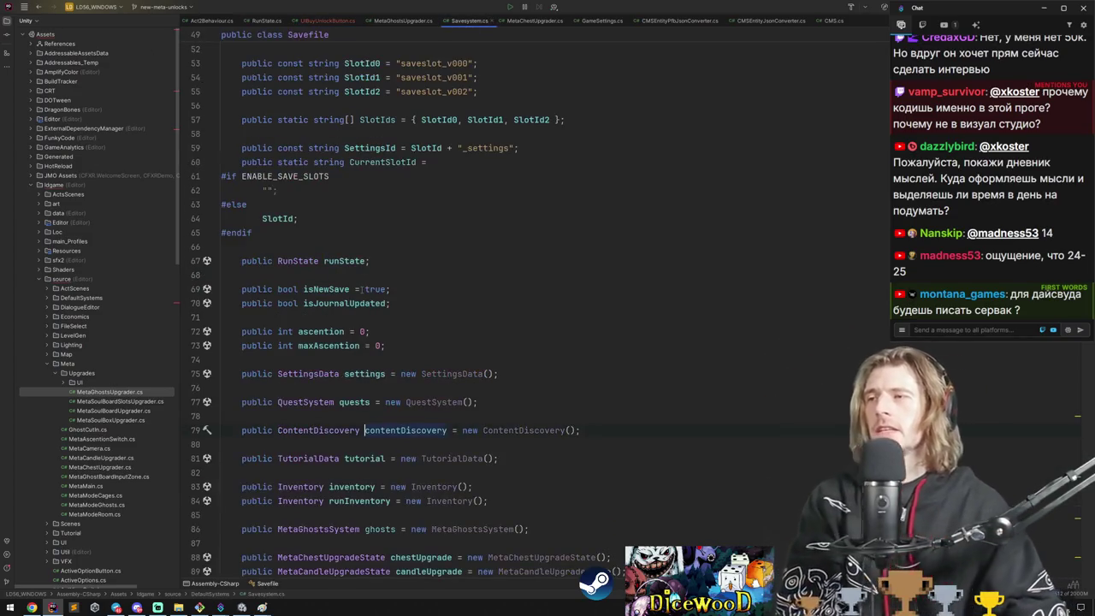
key("ctrl+shift+b")
key("ctrl+alt+Left")
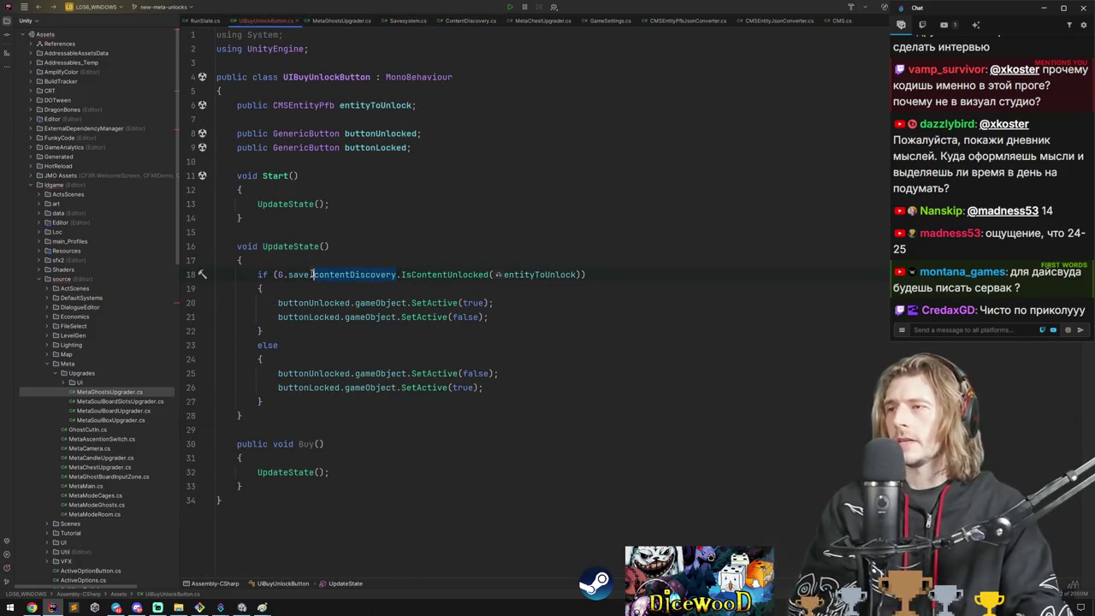
key("ctrl+w")
Begin an if condition in Buy, trying G.save members such as eco and isNewSave.
key("Return")
type("if(G.savesys.eco")
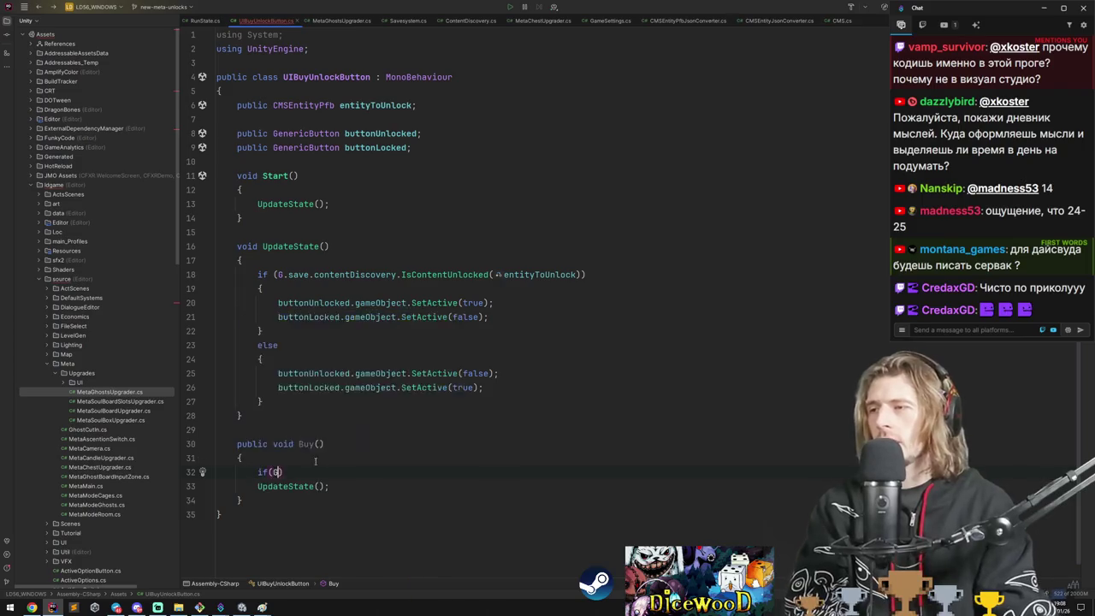
key("BackSpace")
key("BackSpace")
key("BackSpace")
type(".eco")
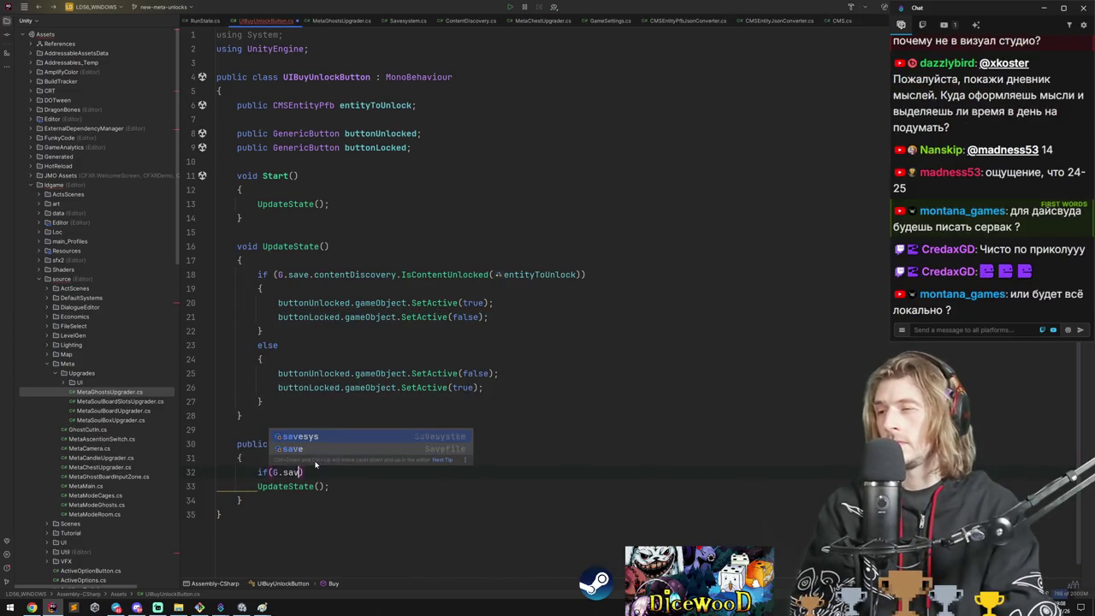
key("BackSpace")
key("BackSpace")
key("BackSpace")
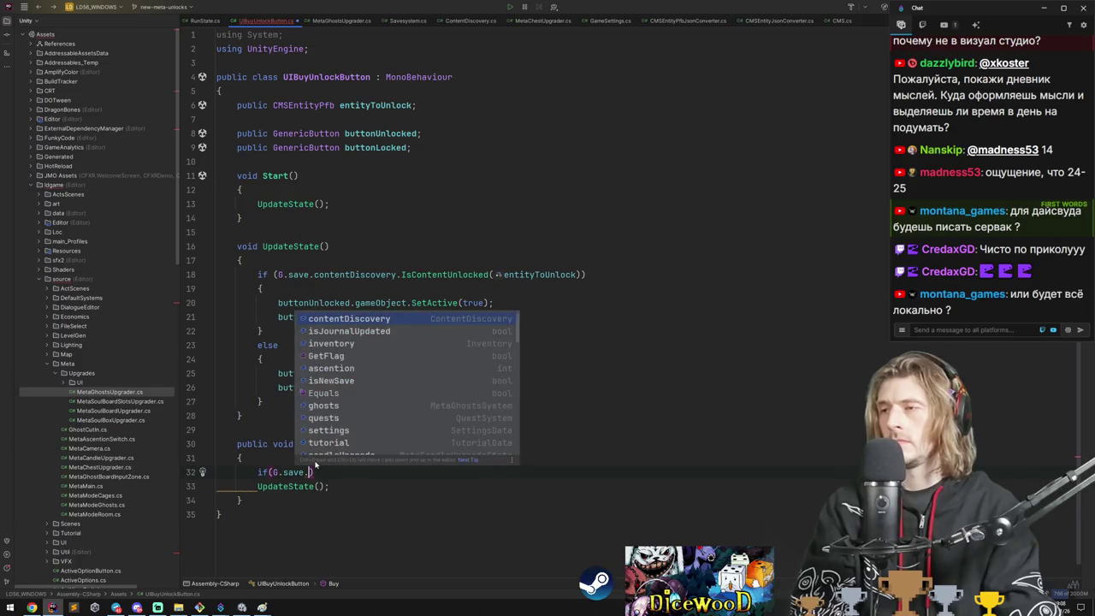
type("p")
key("BackSpace")
type("isNewSave.p")
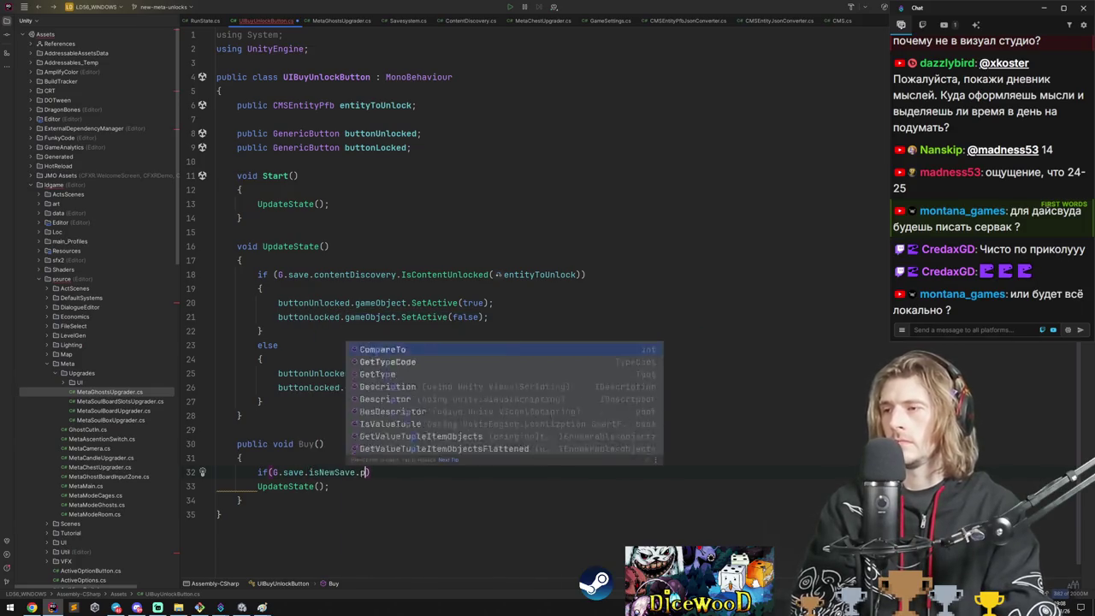
Trim the condition back to G and open MetaCandleUpgrader.cs for reference.
key("BackSpace")
key("BackSpace")
key("BackSpace")
type("inventory.pu")
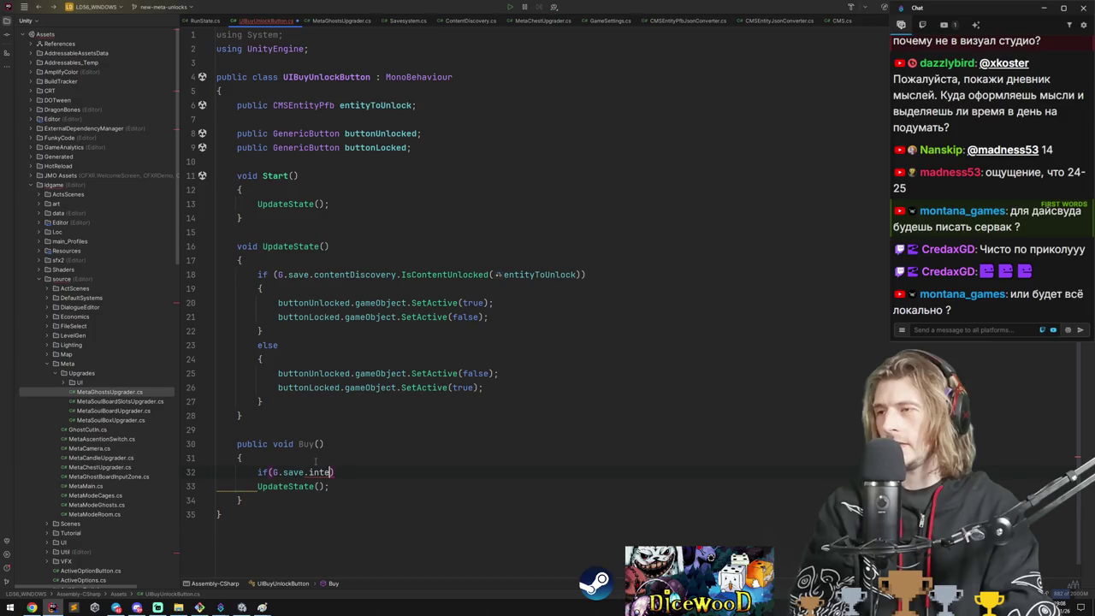
key("BackSpace")
key("BackSpace")
key("BackSpace")
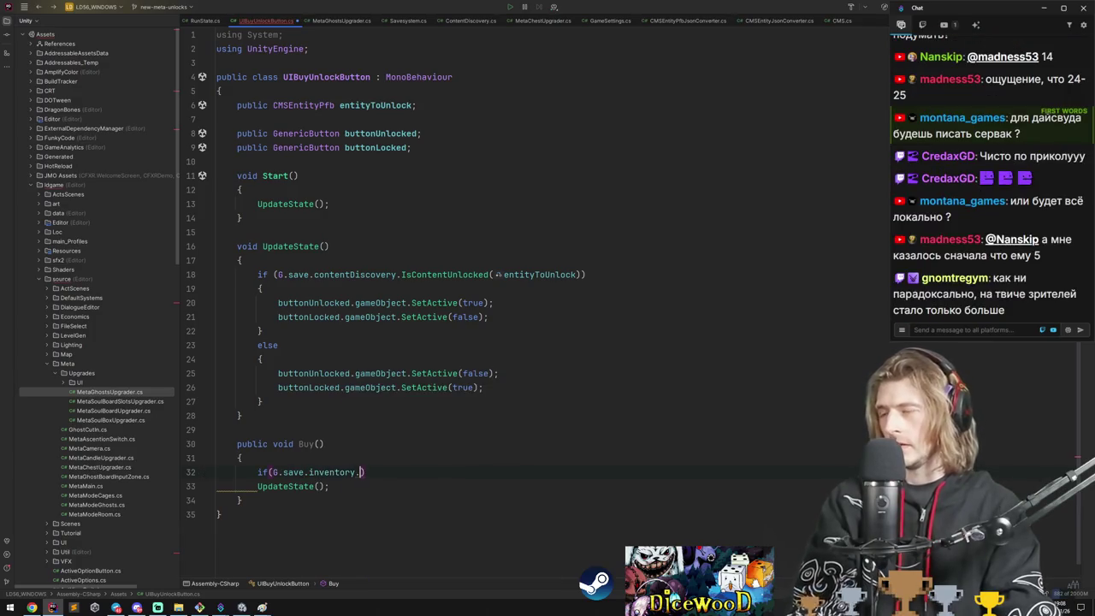
key("BackSpace")
key("BackSpace")
key("BackSpace")
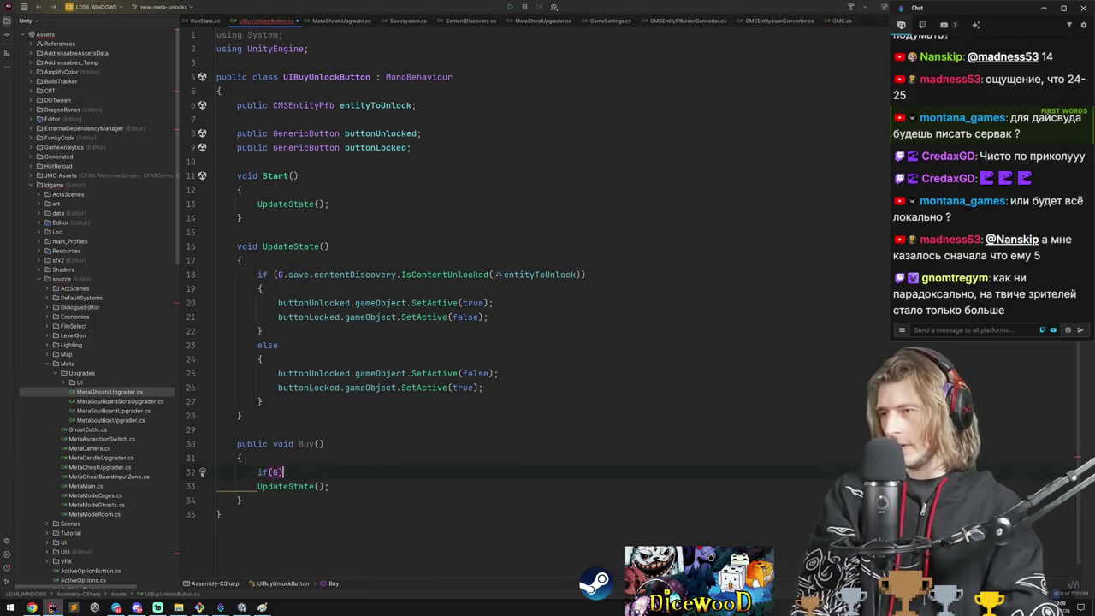
double_click(88, 448)
left_click(109, 458)
Open MetaCandleUpgrader.cs from the project tree and look through its code.
double_click(110, 459)
scroll(381, 232, "down", 10)
scroll(381, 232, "up", 5)
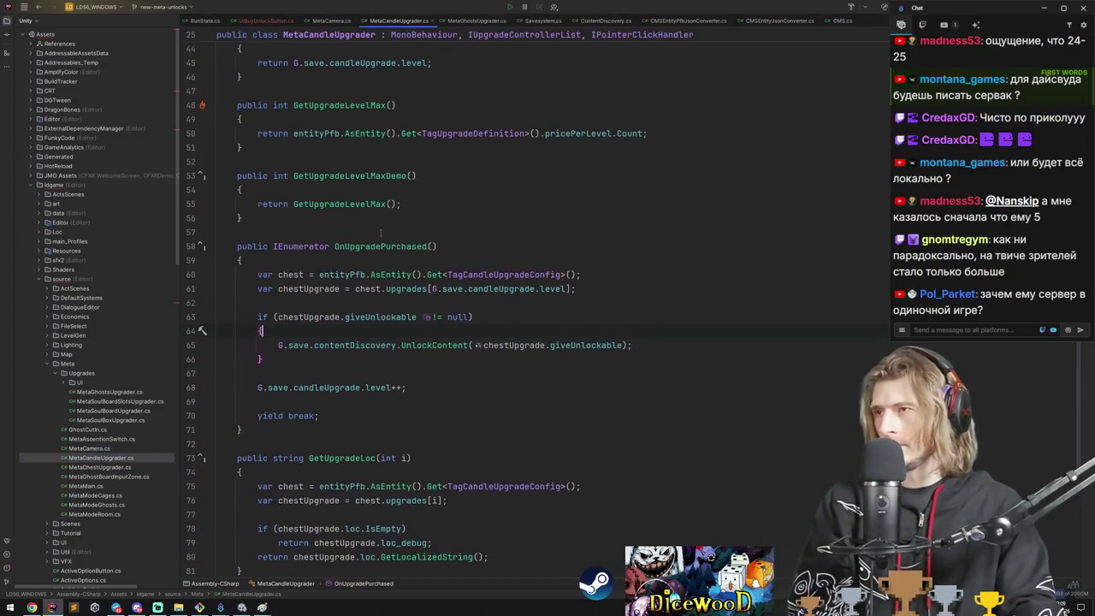
scroll(351, 294, "down", 5)
scroll(351, 293, "up", 8)
scroll(357, 290, "down", 3)
Follow OnUpgradePurchased to its use in UIButtonUpgrade.cs's OnPointerClick and read that code.
left_click(365, 247, "ctrl")
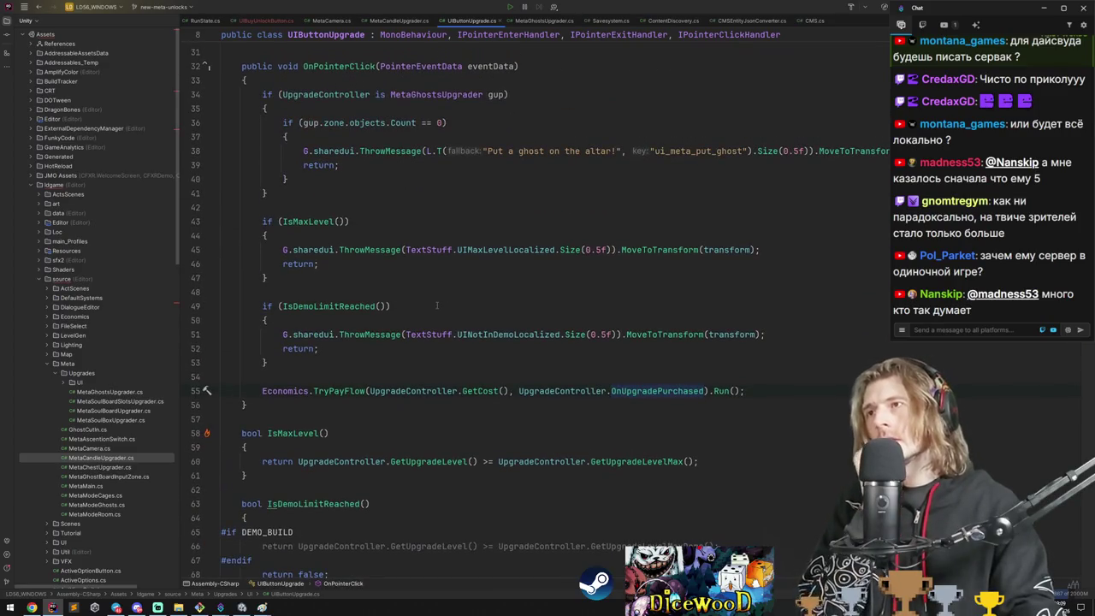
scroll(436, 306, "up", 10)
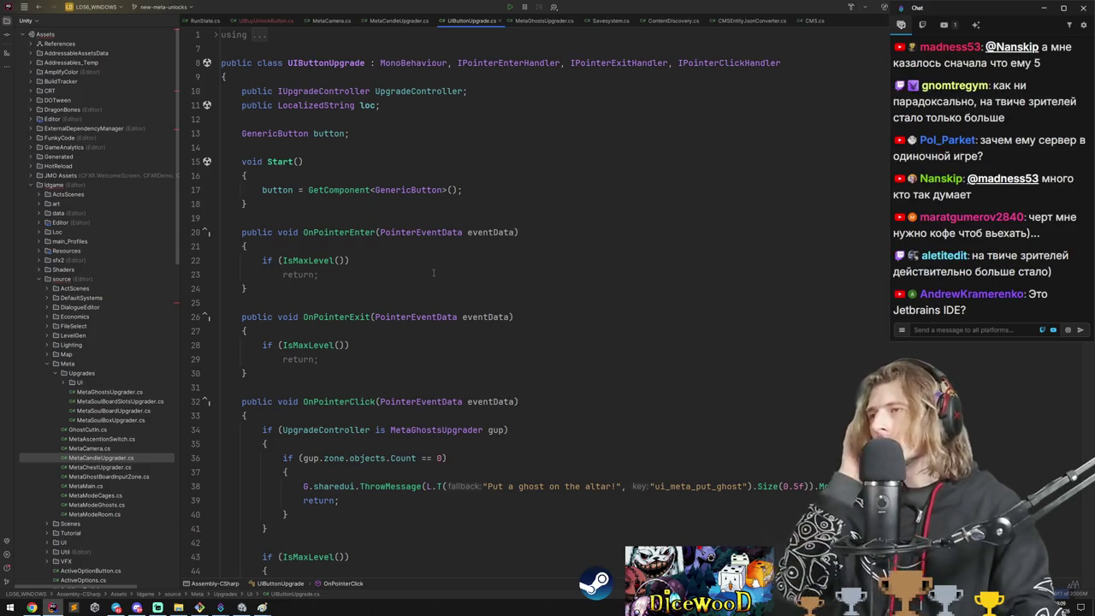
scroll(433, 272, "down", 5)
scroll(419, 248, "down", 3)
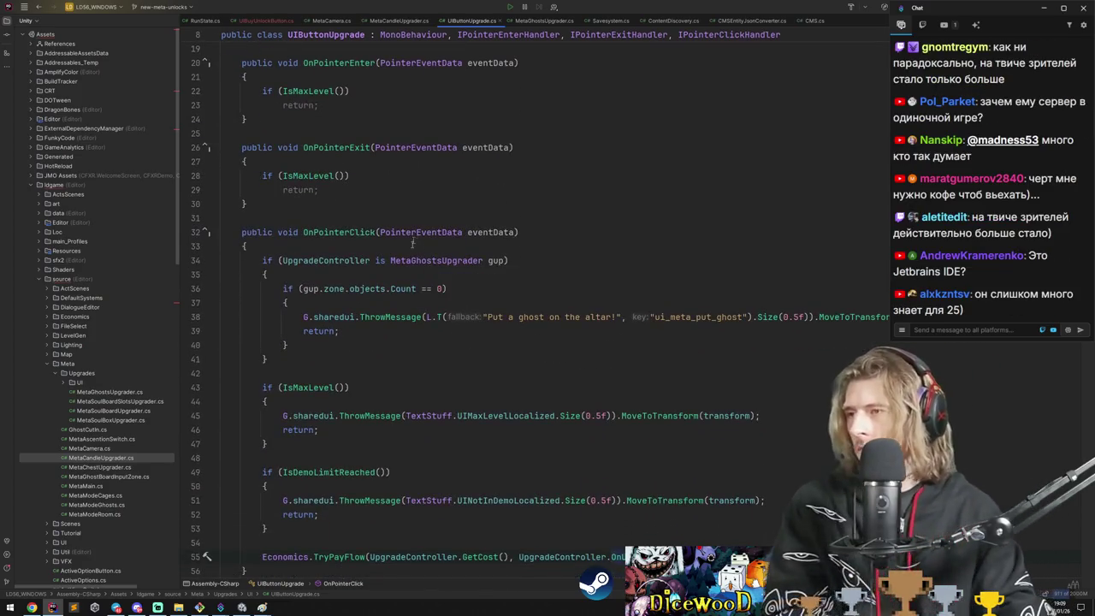